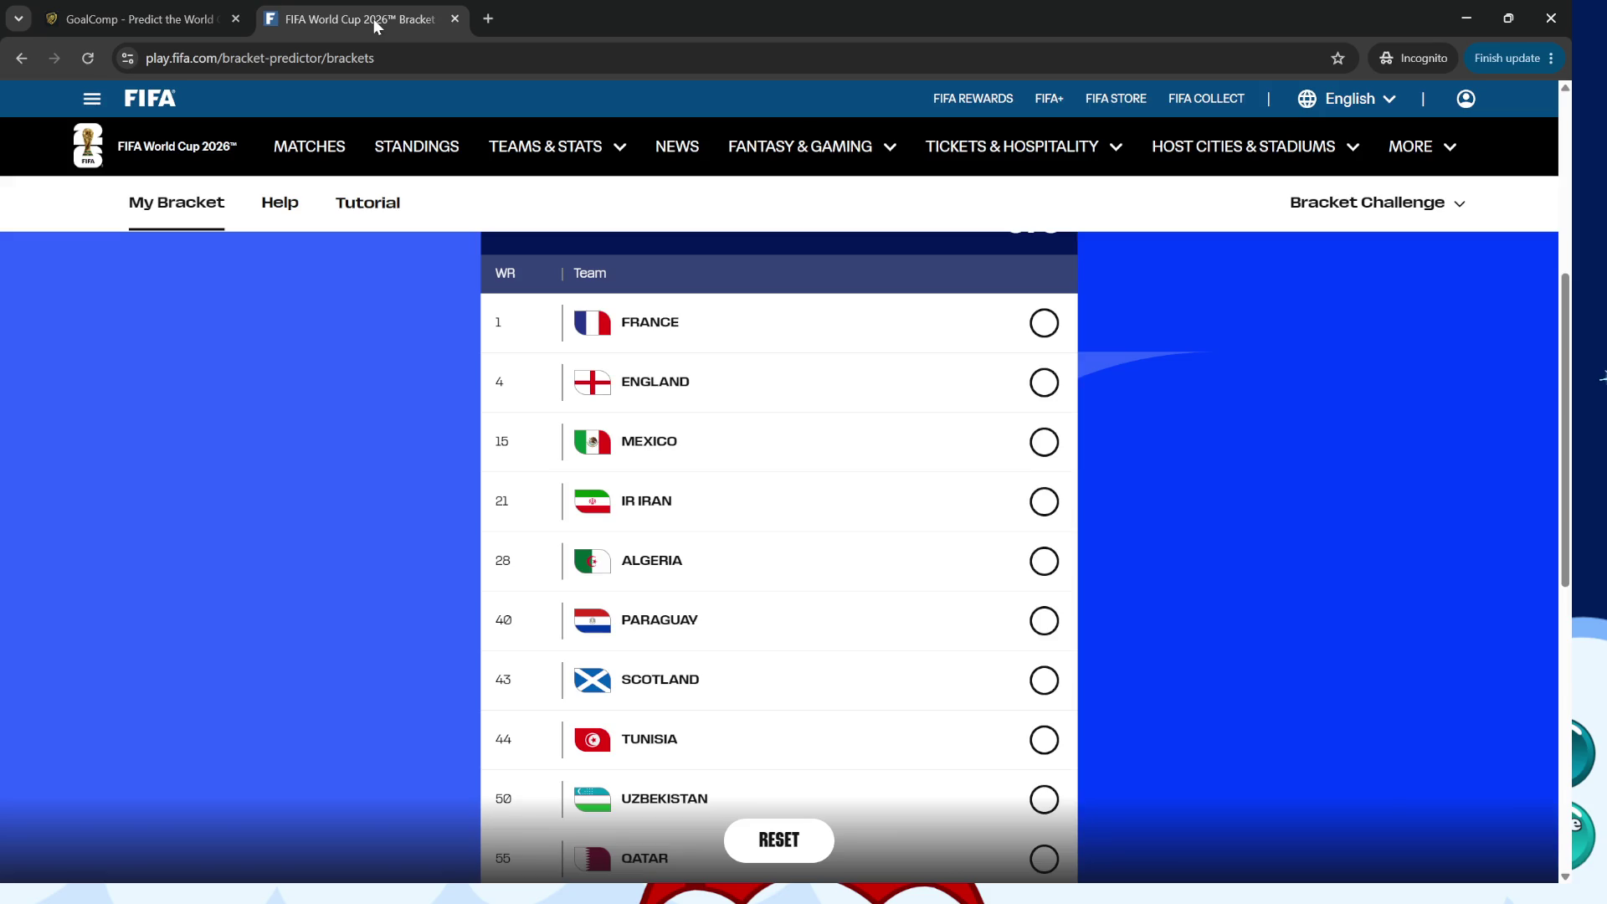
On the FIFA tab, tick Scotland, France and Saudi Arabia as third-place qualifiers, then check GoalComp's third-place table.
{"action": "left_click", "coordinate": [373, 18]}
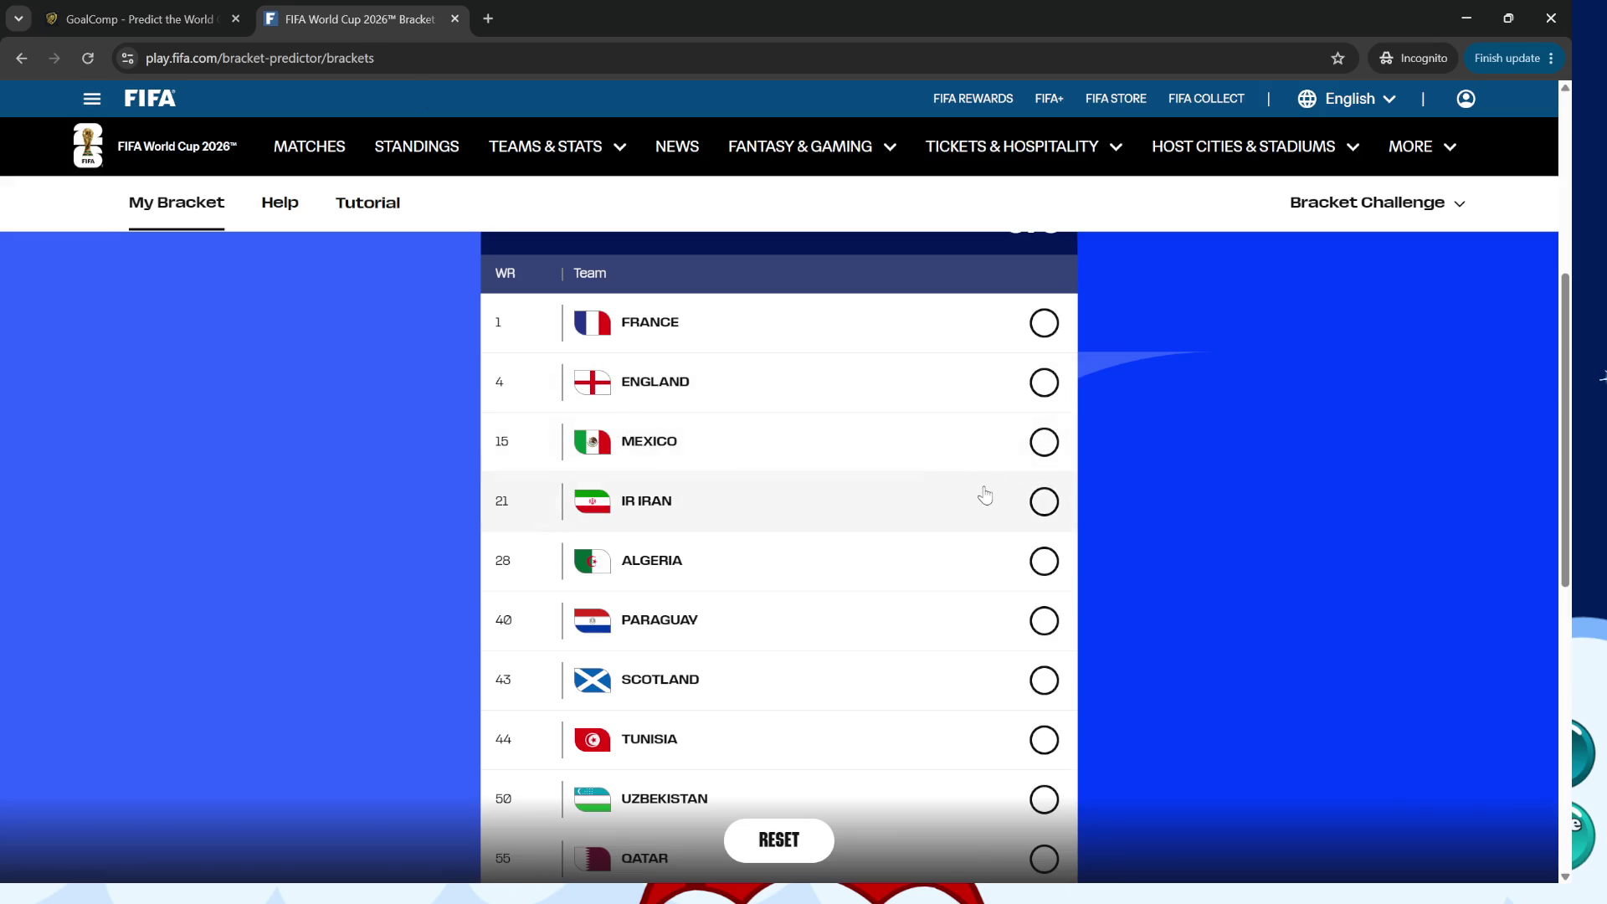
{"action": "scroll", "coordinate": [991, 503], "scroll_direction": "down", "scroll_amount": 2}
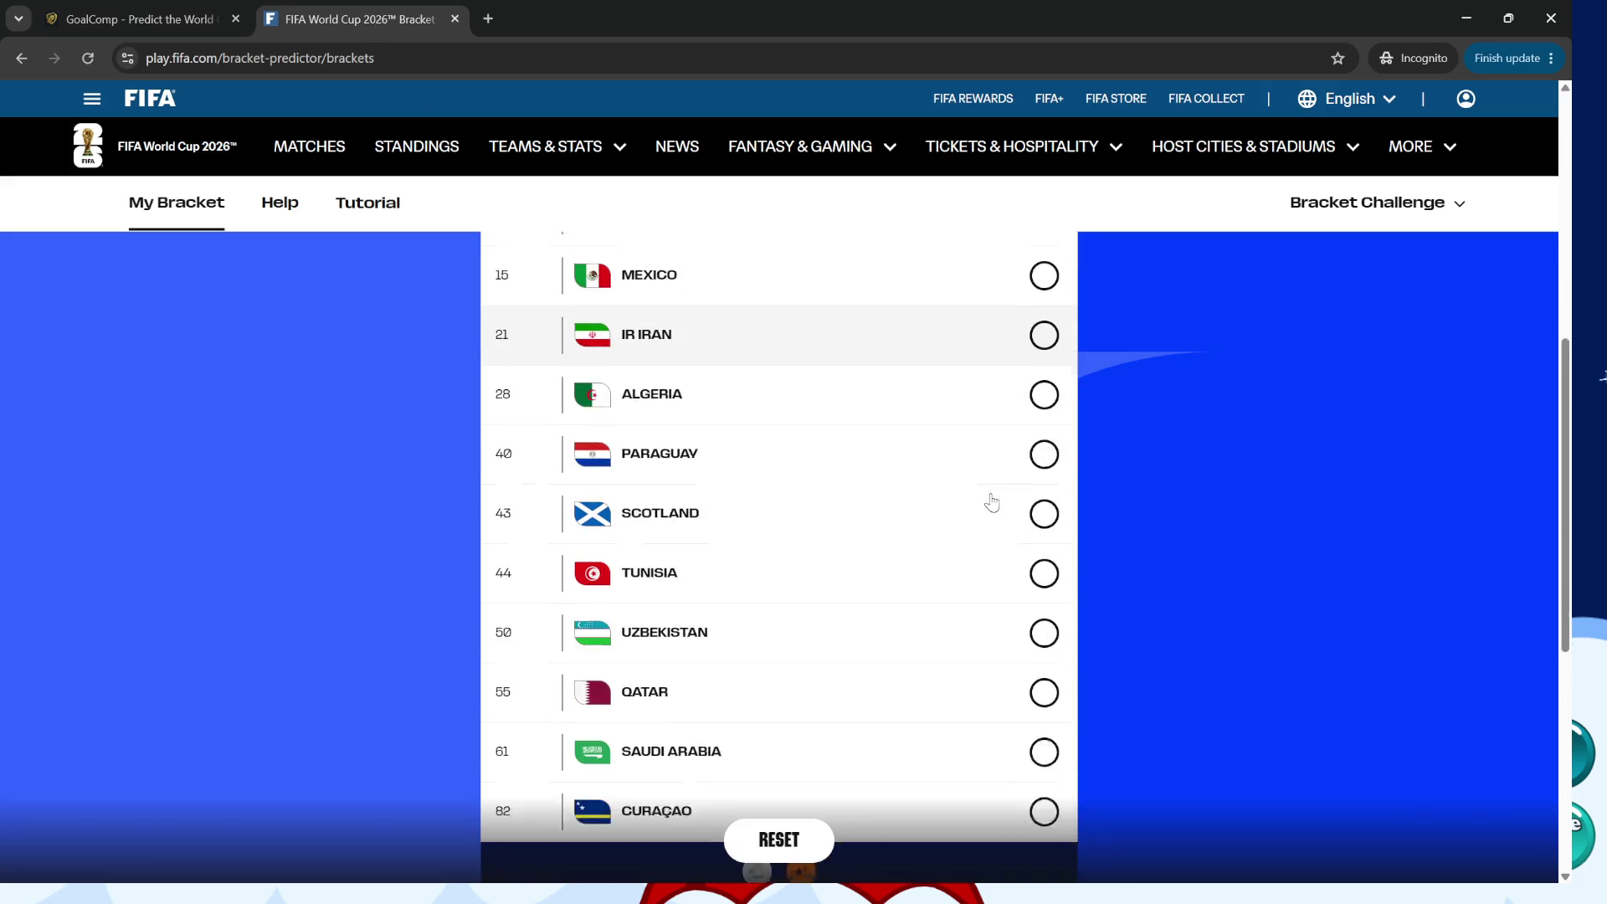
{"action": "left_click", "coordinate": [1044, 500]}
{"action": "scroll", "coordinate": [989, 540], "scroll_direction": "down", "scroll_amount": 2}
{"action": "scroll", "coordinate": [989, 540], "scroll_direction": "up", "scroll_amount": 3}
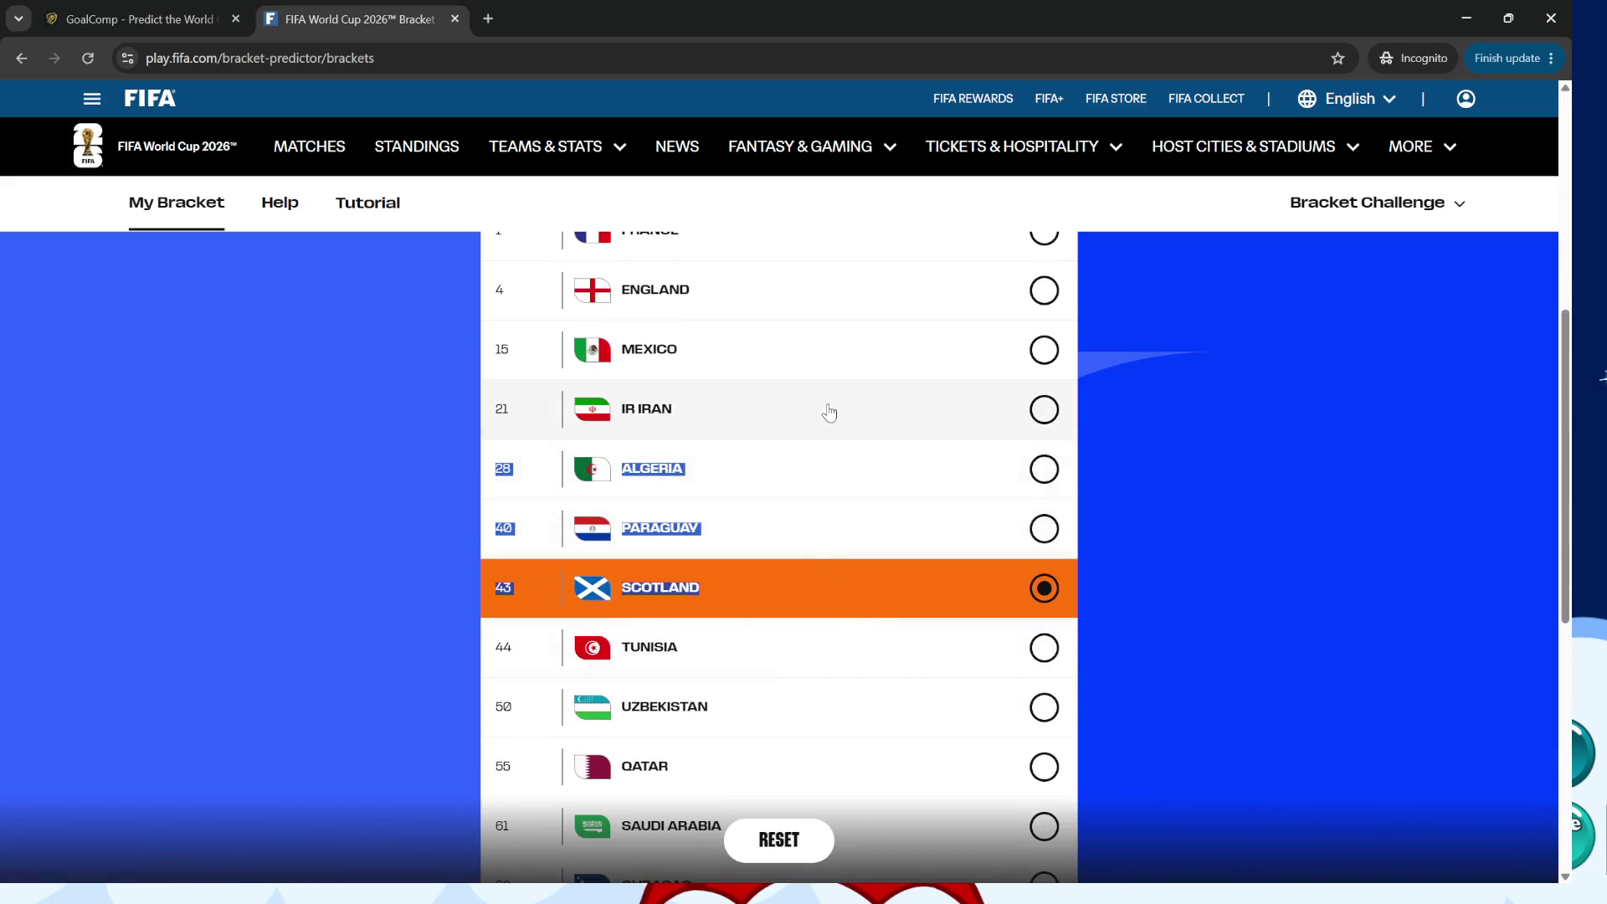
{"action": "scroll", "coordinate": [837, 590], "scroll_direction": "up", "scroll_amount": 1}
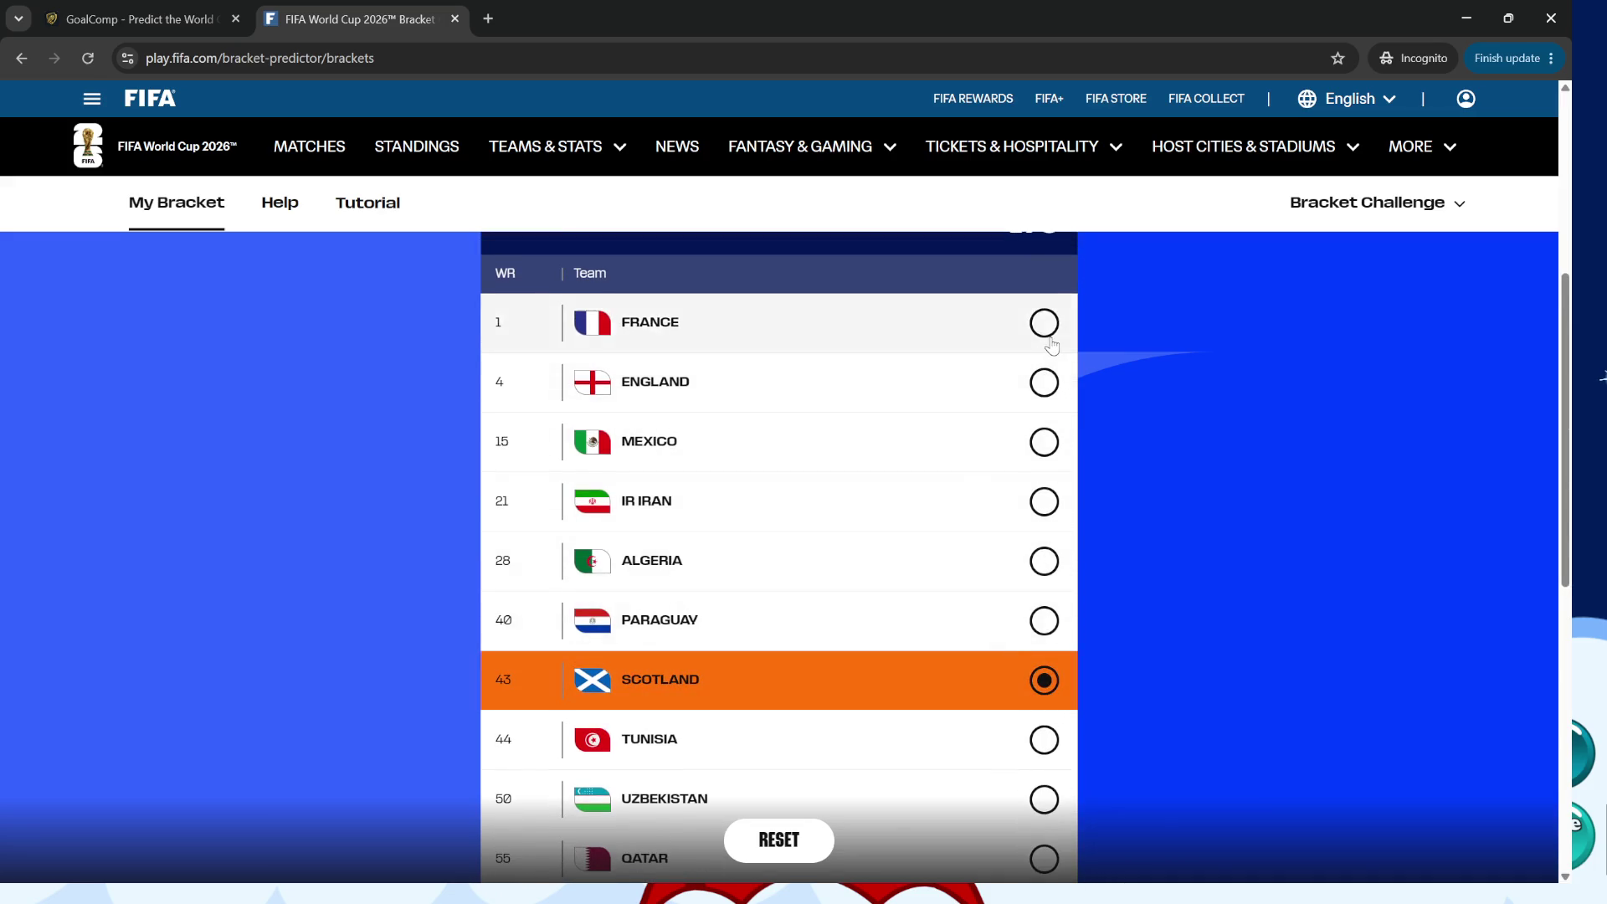
{"action": "left_click", "coordinate": [1009, 329]}
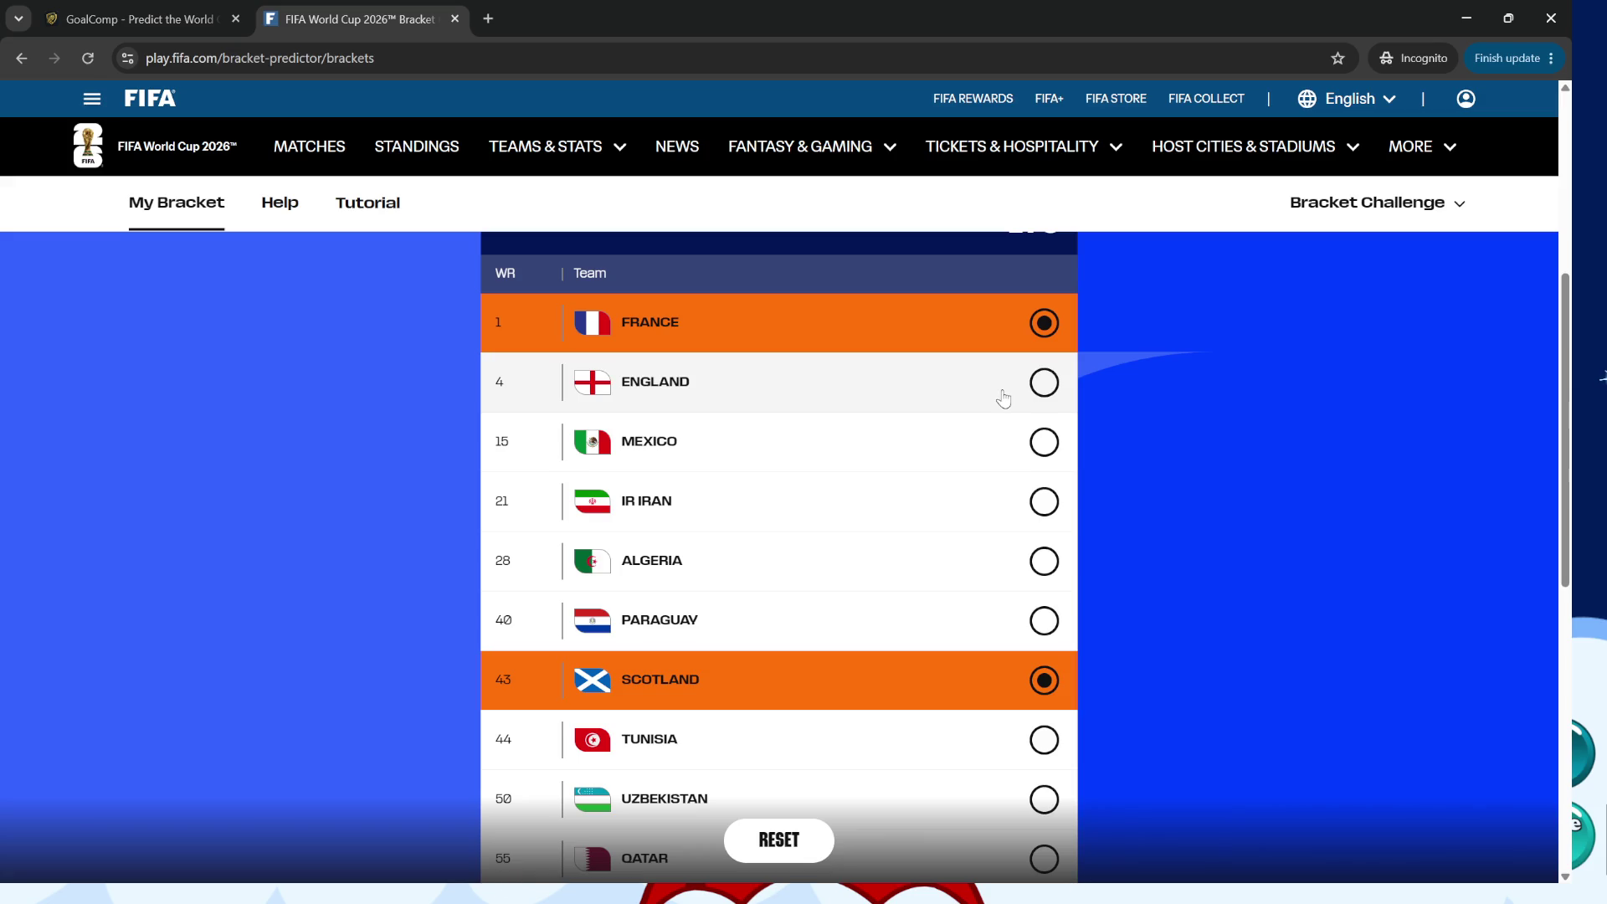
{"action": "scroll", "coordinate": [1022, 502], "scroll_direction": "down", "scroll_amount": 2}
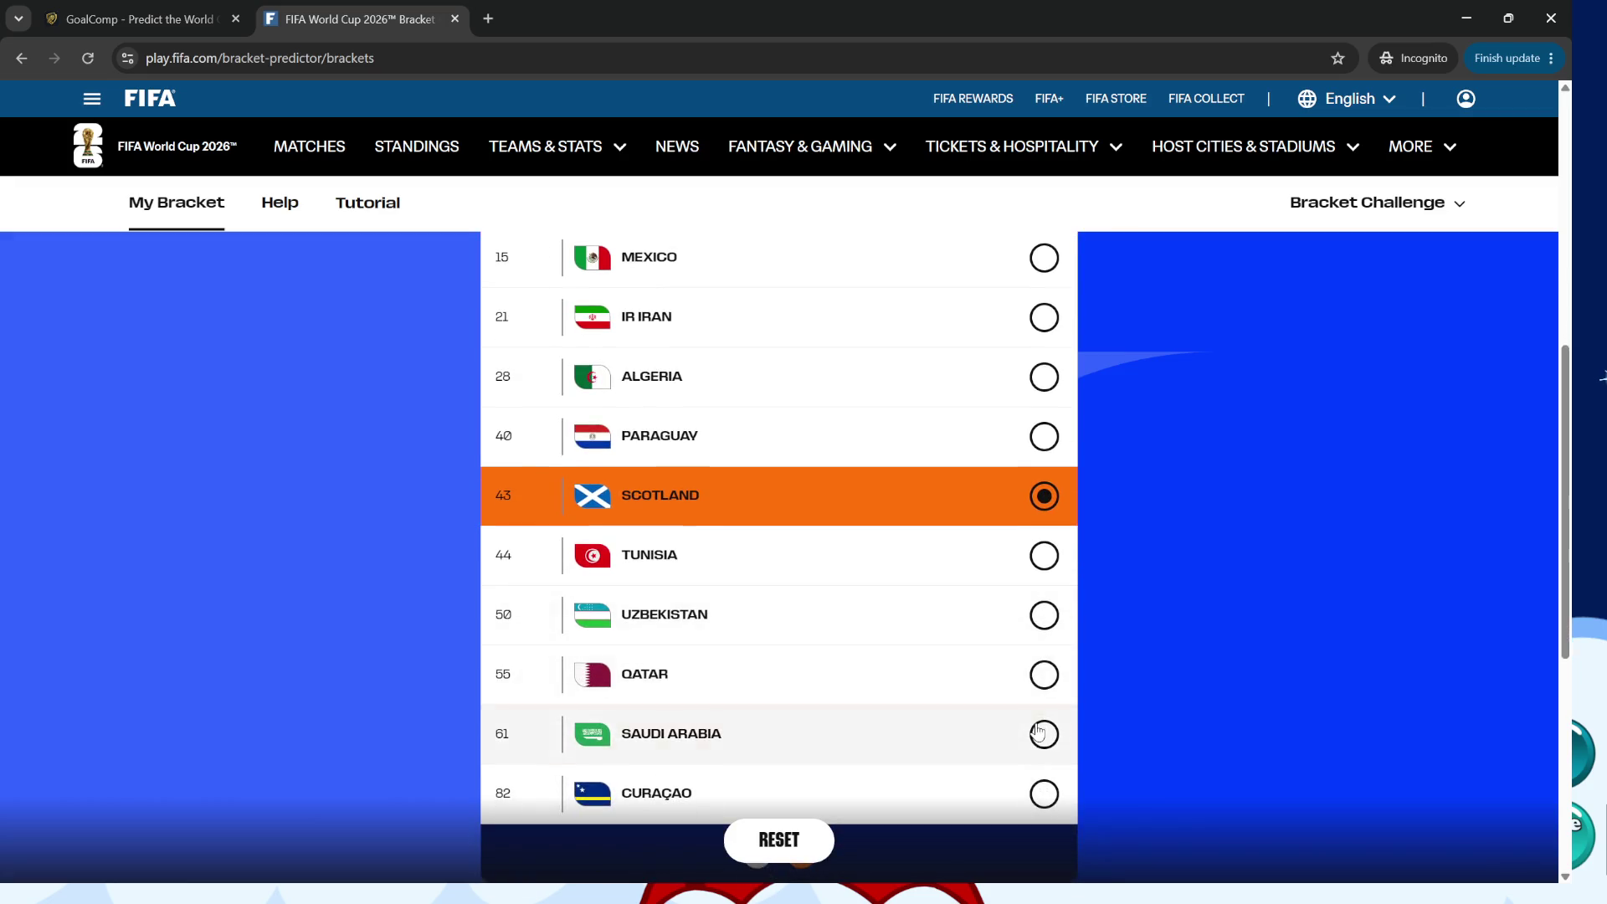
{"action": "left_click", "coordinate": [1038, 733]}
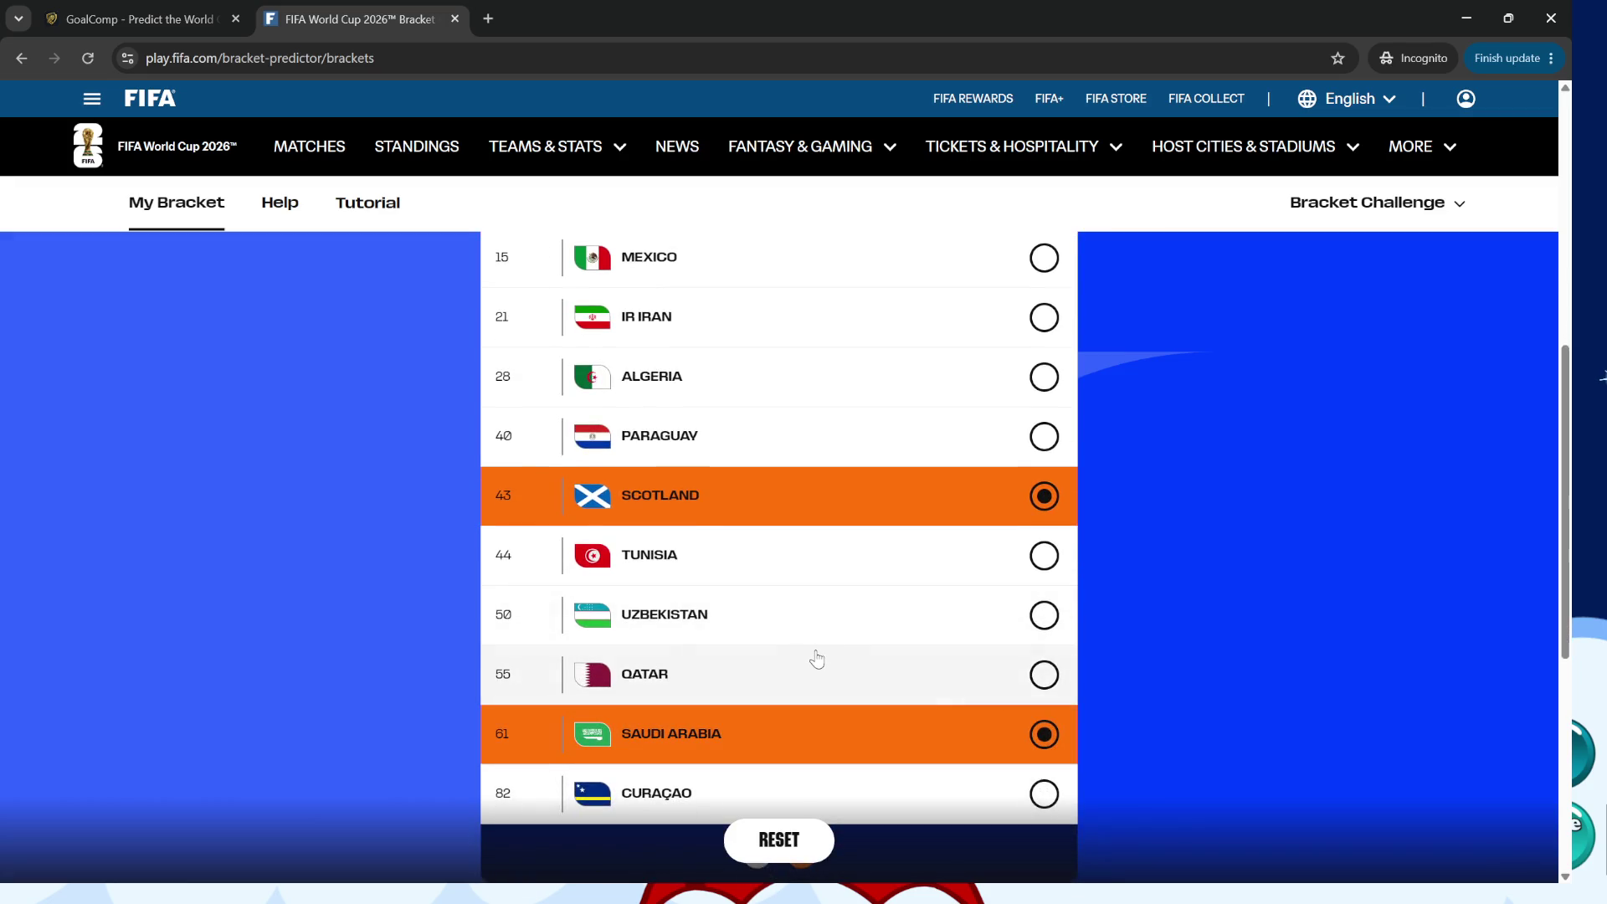
{"action": "left_click", "coordinate": [141, 18]}
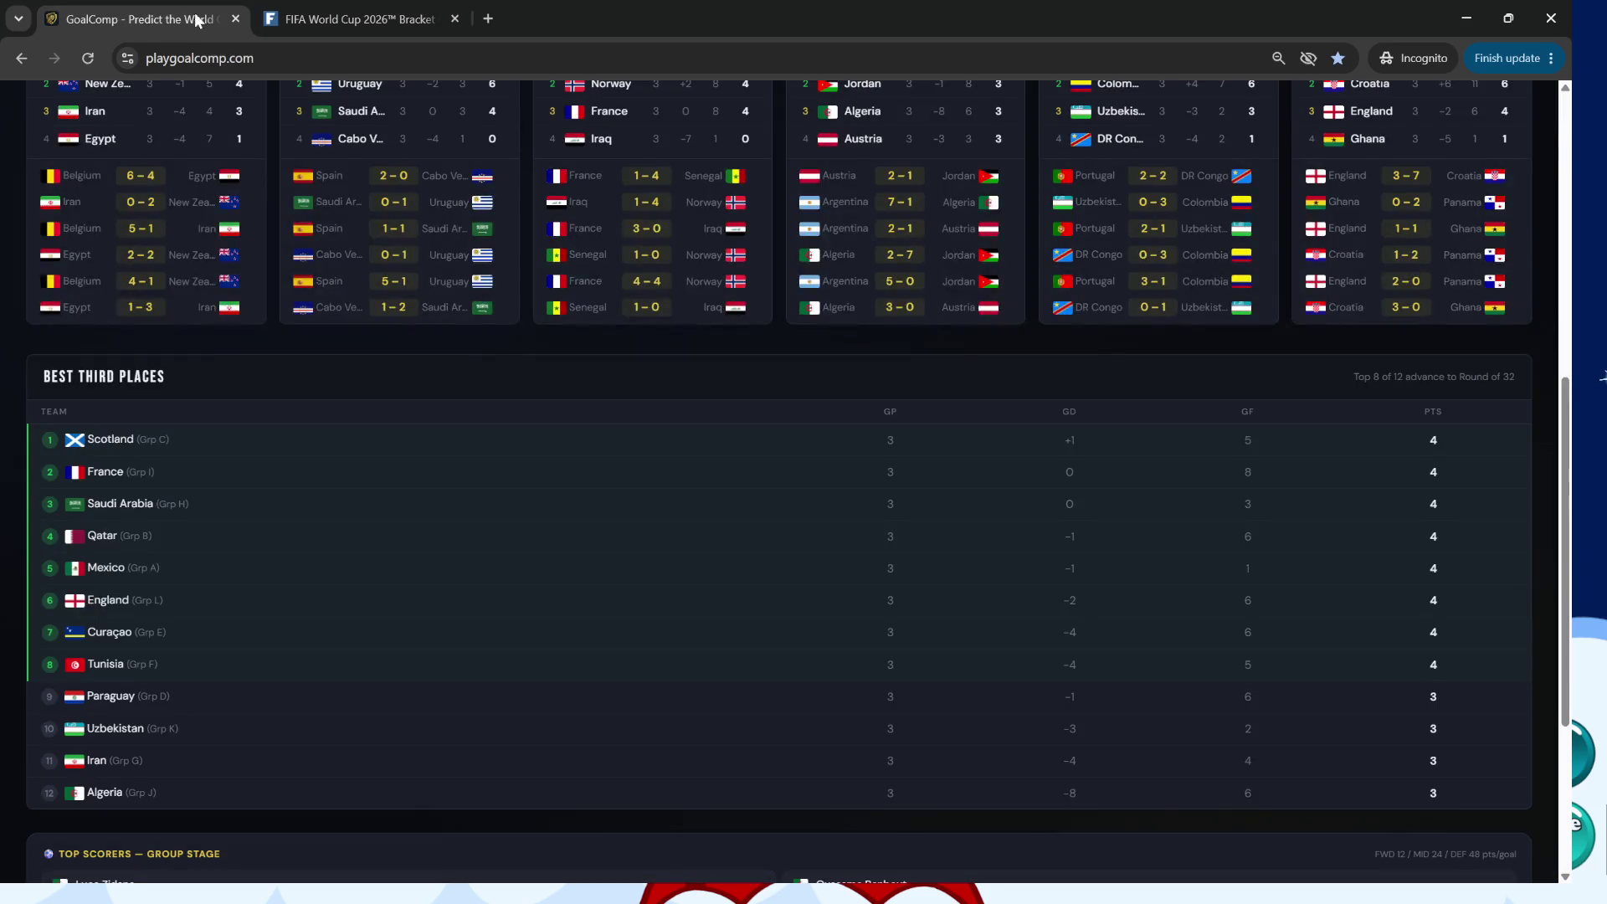
Back on the FIFA tab, pick Qatar, Mexico and England as advancing third-placed teams.
{"action": "left_click", "coordinate": [312, 19]}
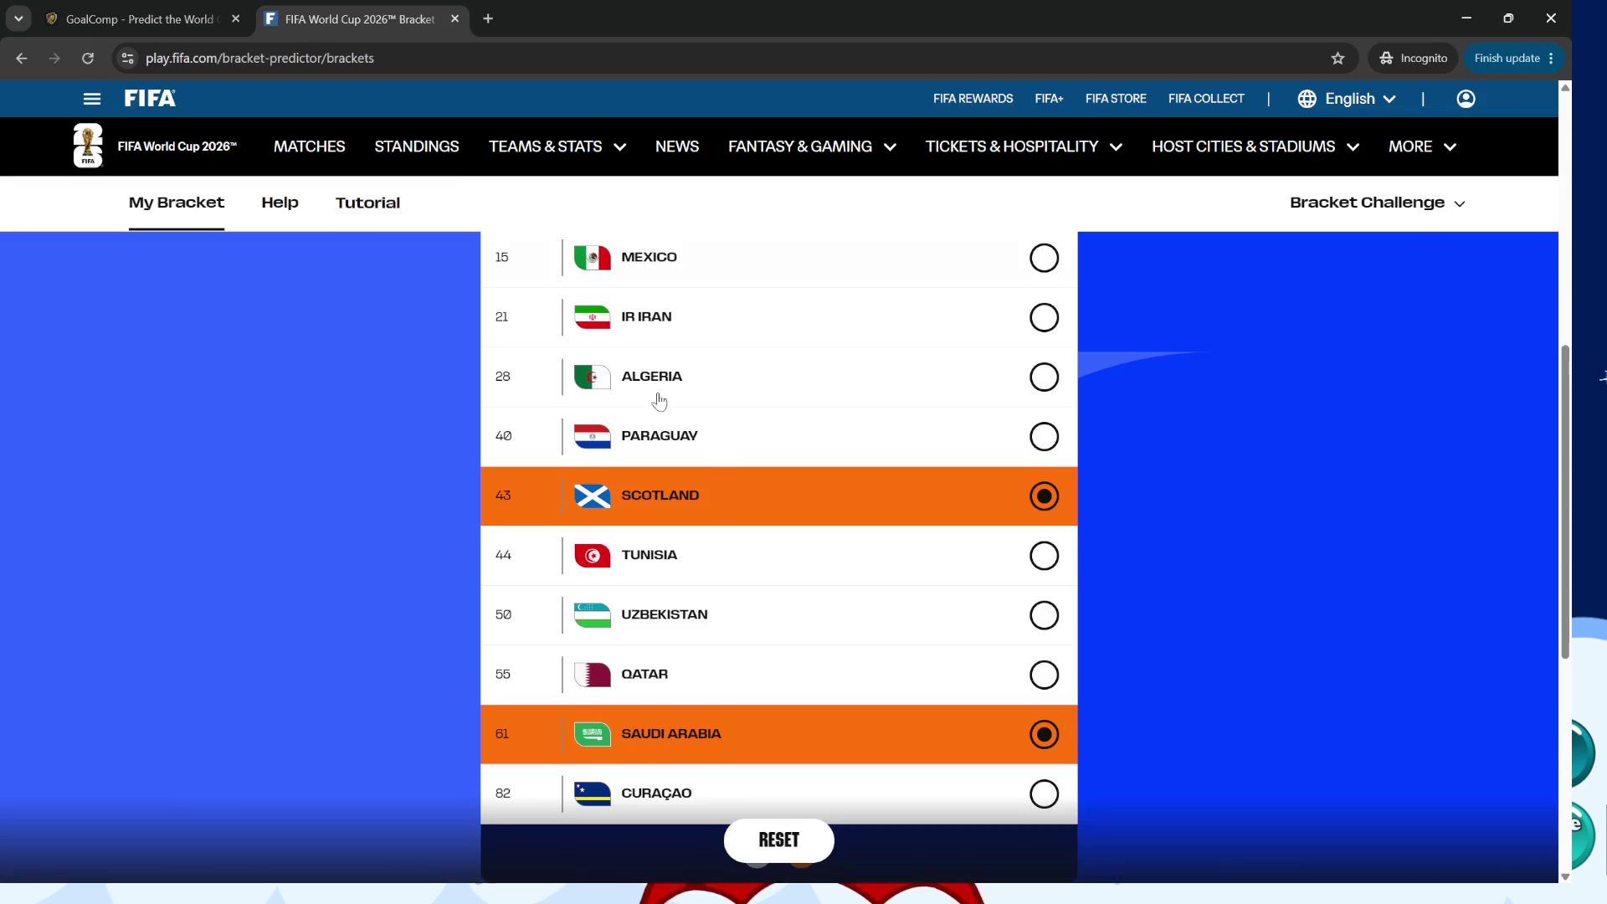
{"action": "scroll", "coordinate": [937, 590], "scroll_direction": "up", "scroll_amount": 1}
{"action": "scroll", "coordinate": [943, 574], "scroll_direction": "up", "scroll_amount": 1}
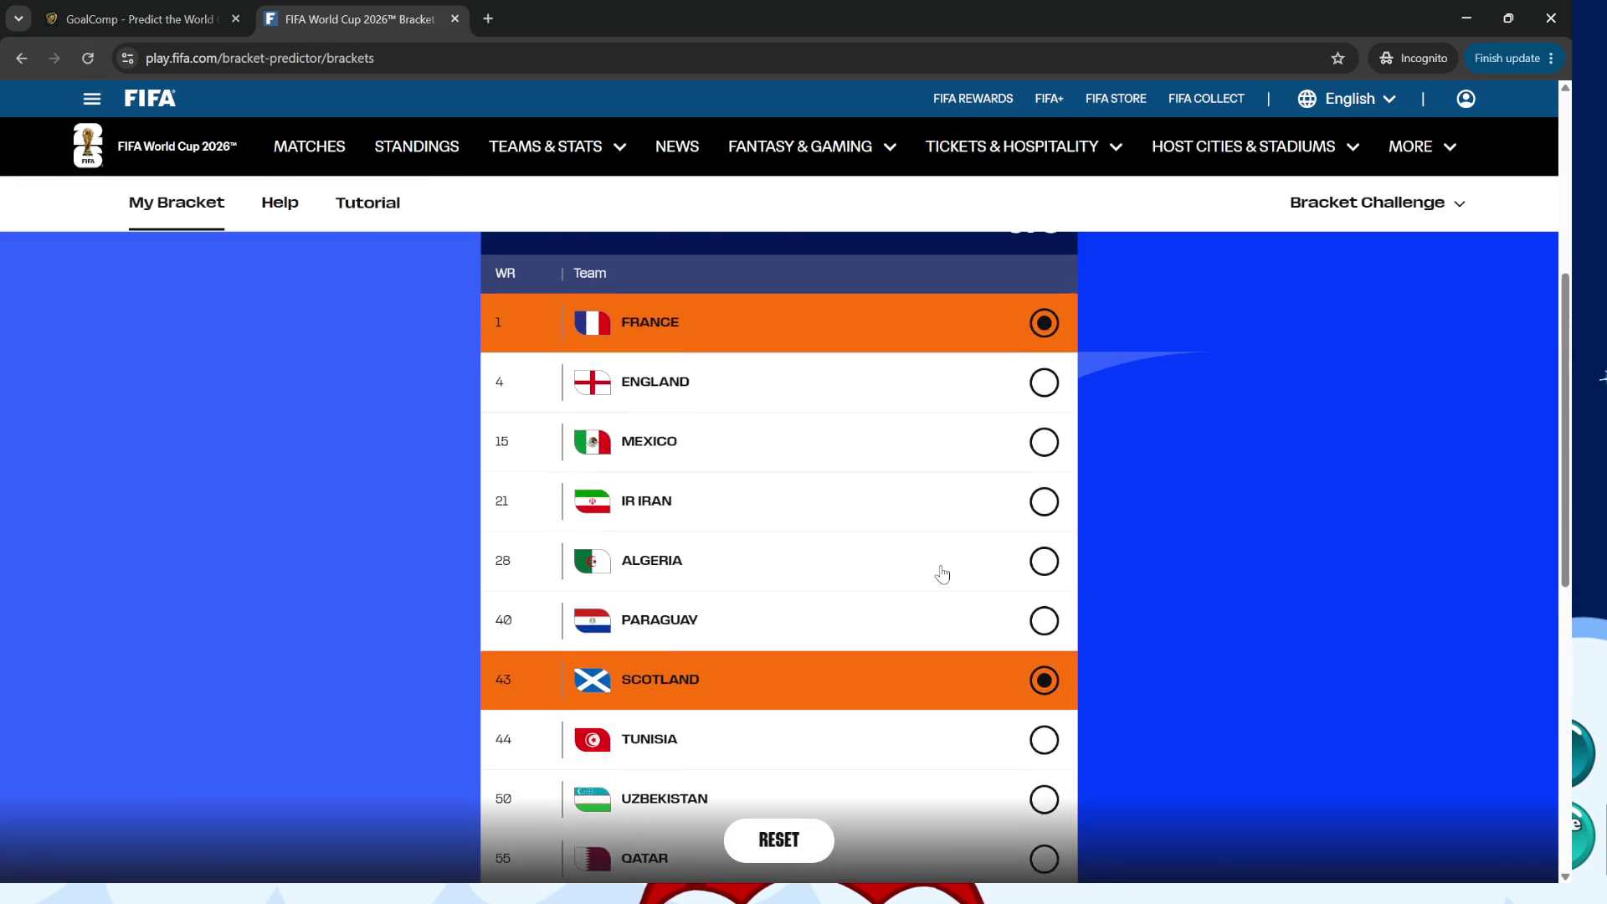
{"action": "scroll", "coordinate": [943, 575], "scroll_direction": "down", "scroll_amount": 1}
{"action": "left_click", "coordinate": [1044, 768]}
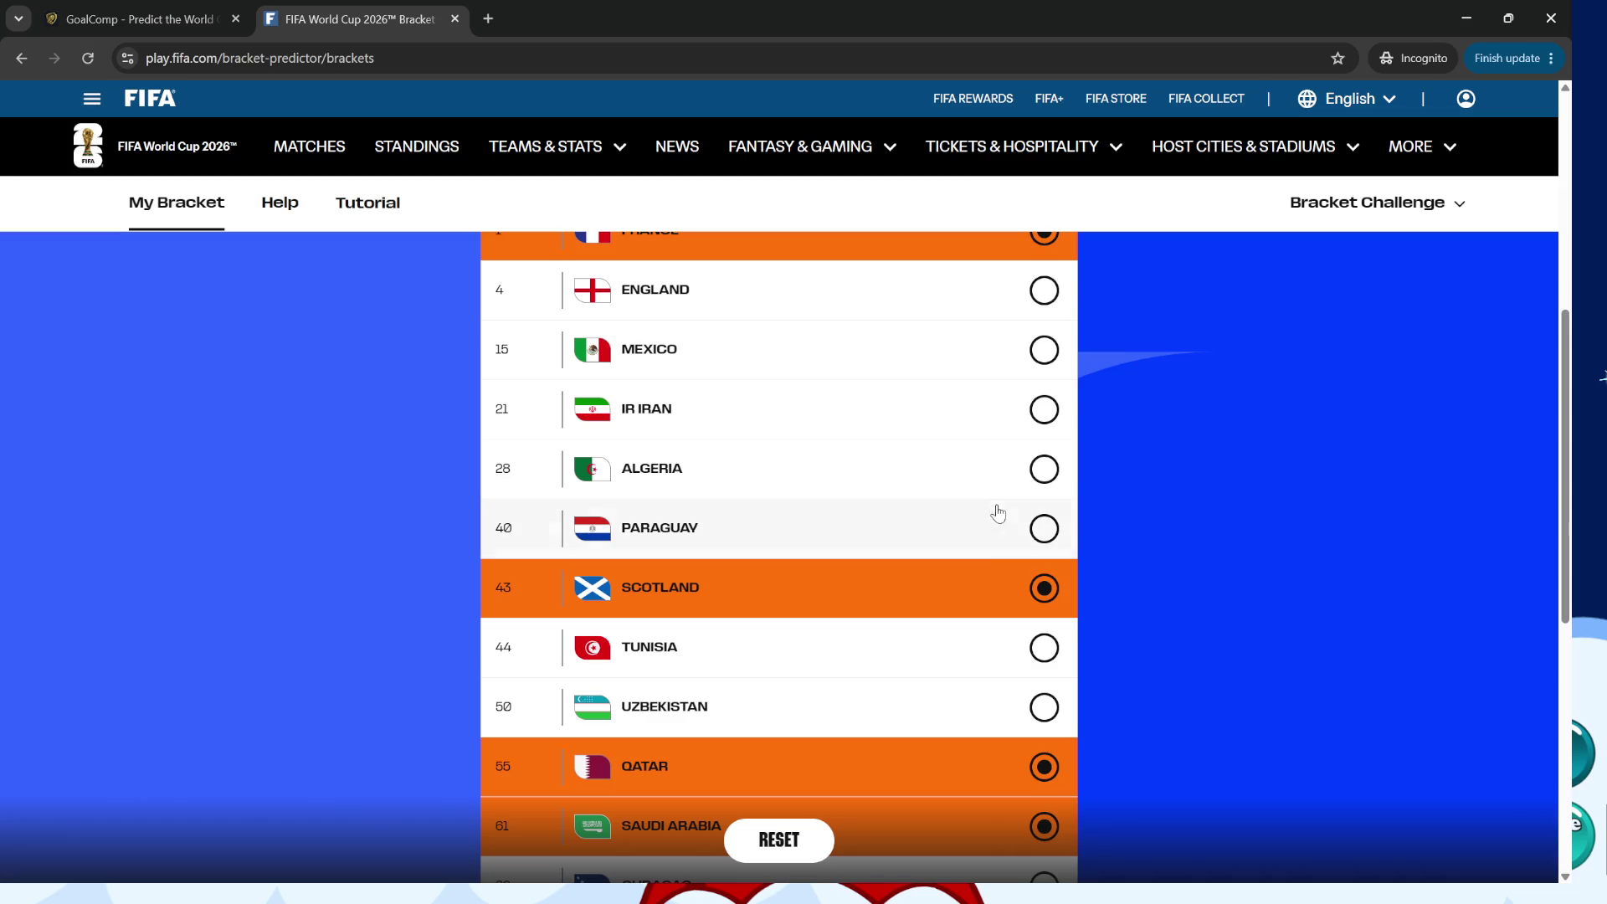
{"action": "left_click", "coordinate": [1044, 350]}
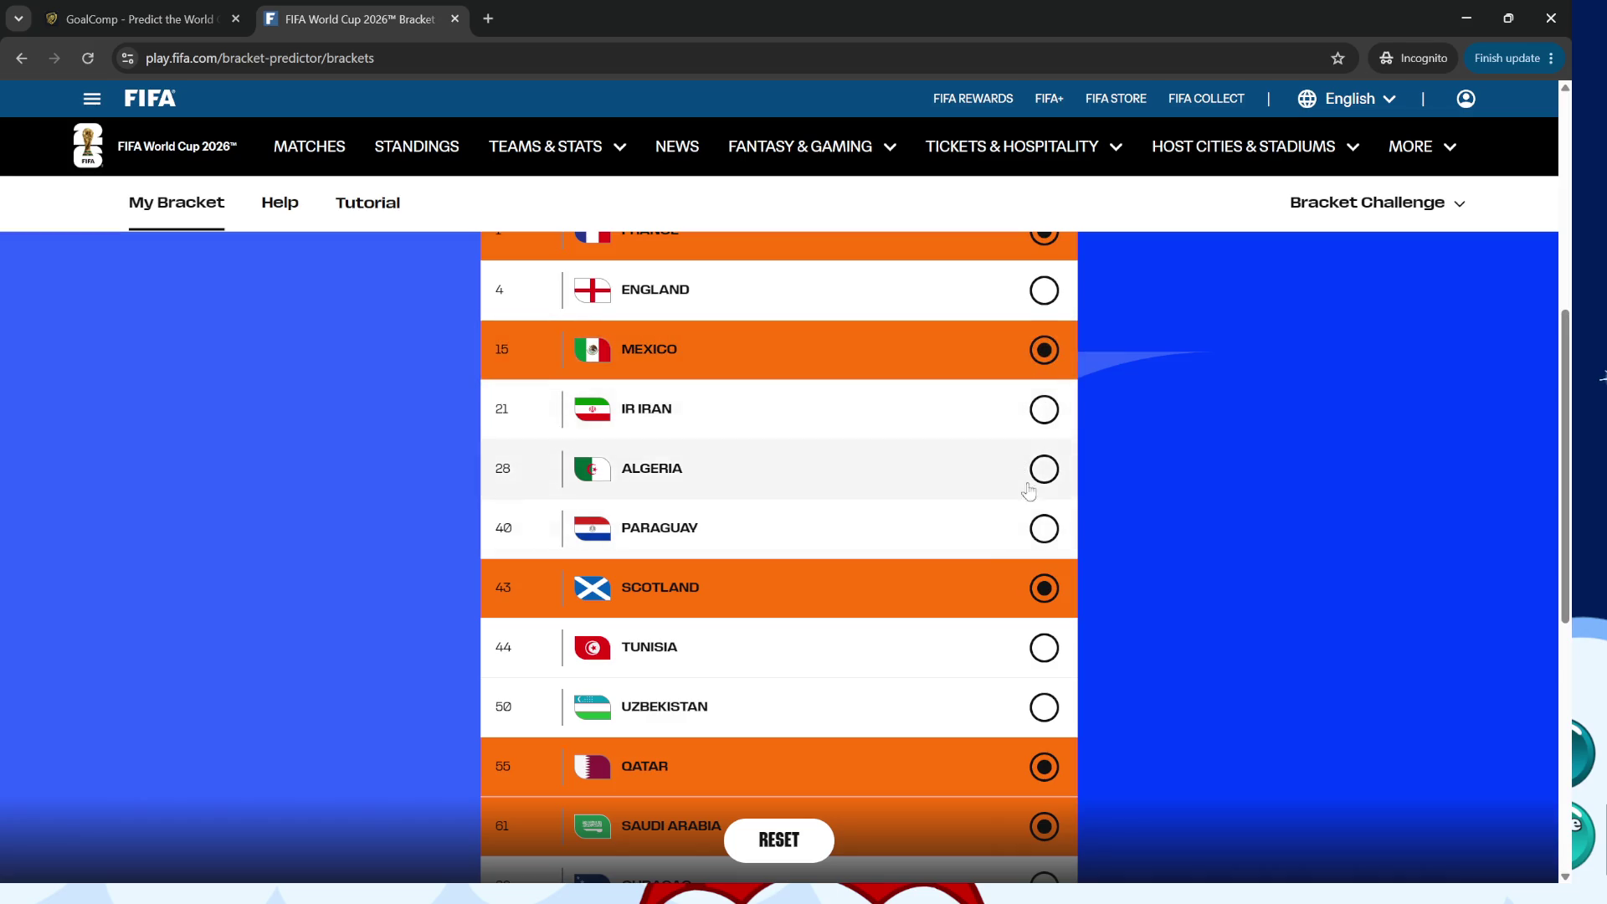
{"action": "scroll", "coordinate": [1038, 519], "scroll_direction": "down", "scroll_amount": 2}
{"action": "scroll", "coordinate": [1029, 577], "scroll_direction": "up", "scroll_amount": 3}
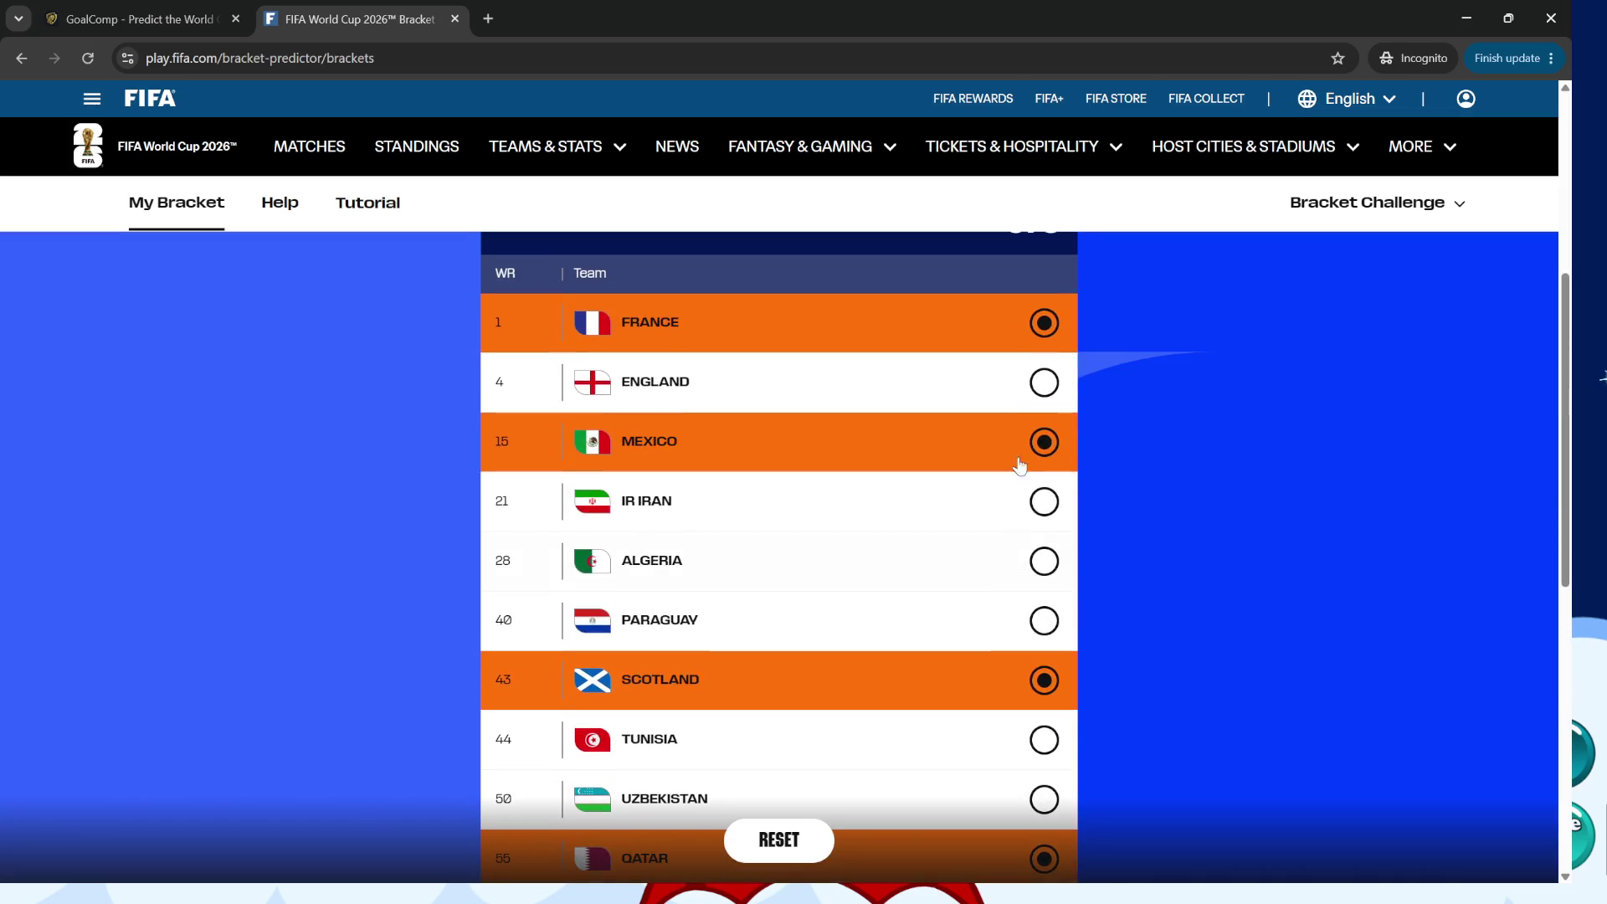
{"action": "left_click", "coordinate": [1044, 381]}
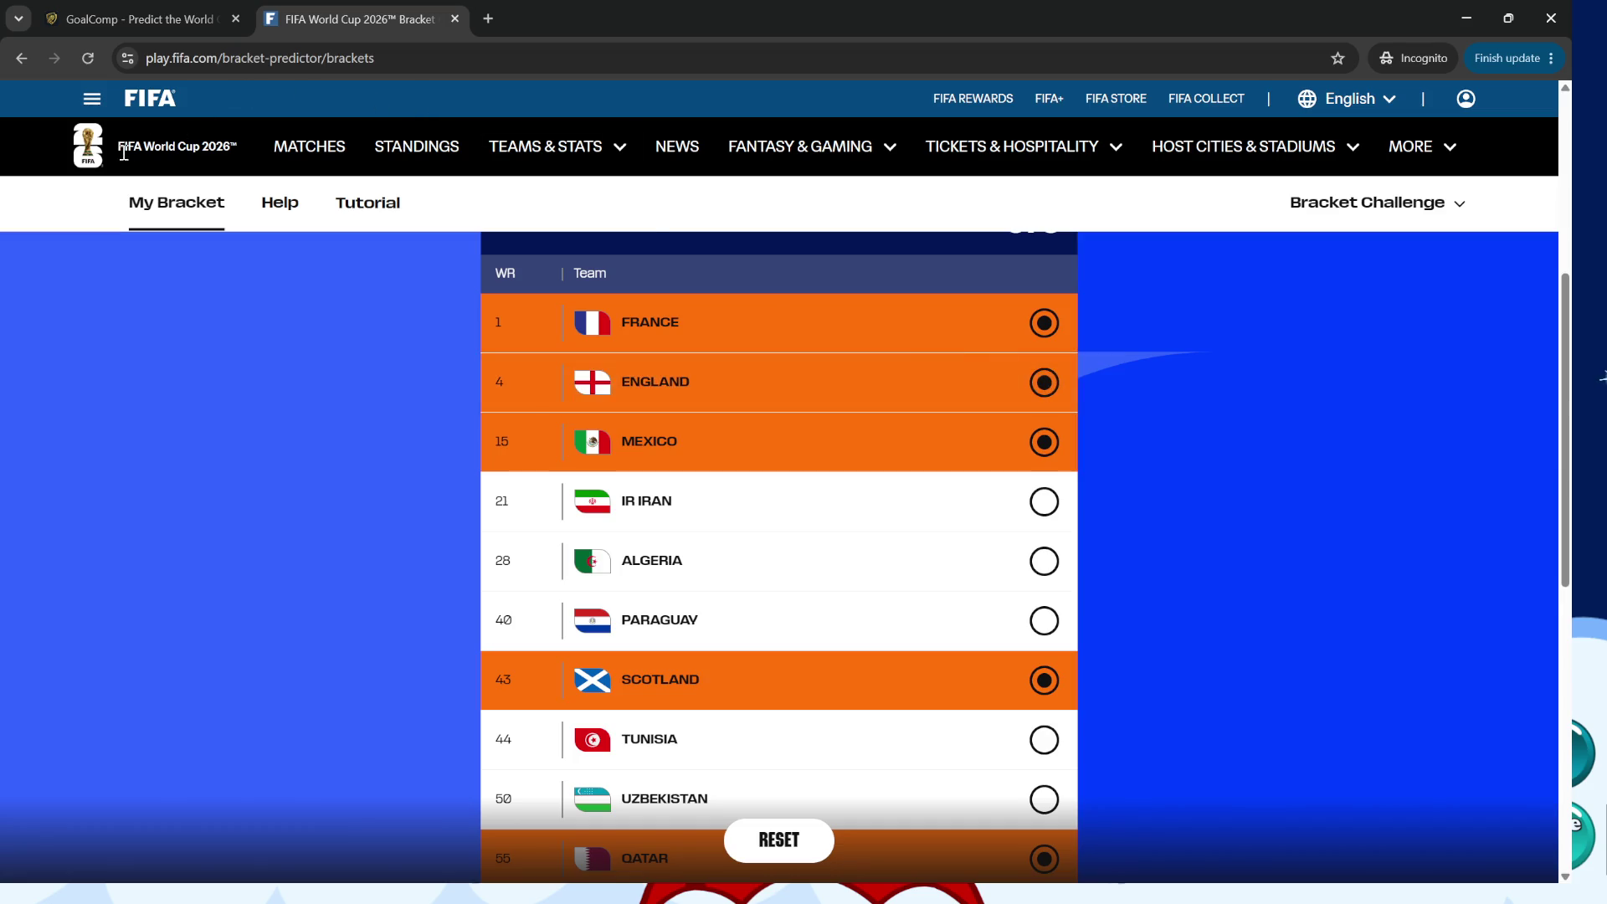
Recheck GoalComp standings, then pick Curaçao and Tunisia to reach 8 / 8.
{"action": "left_click", "coordinate": [148, 11]}
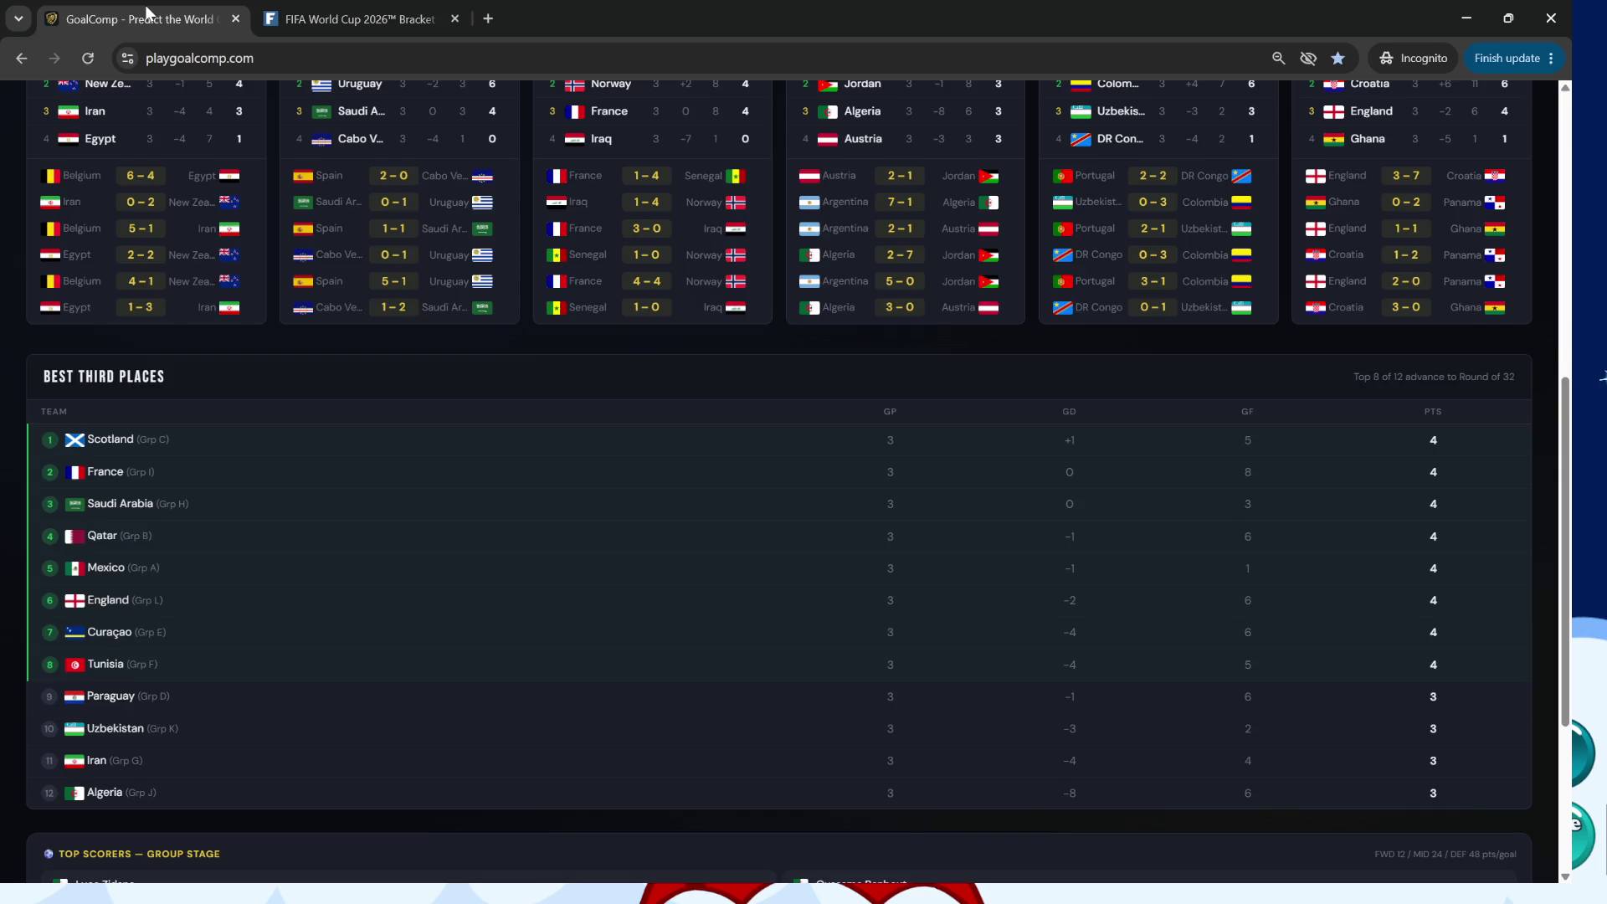
{"action": "left_click", "coordinate": [326, 17]}
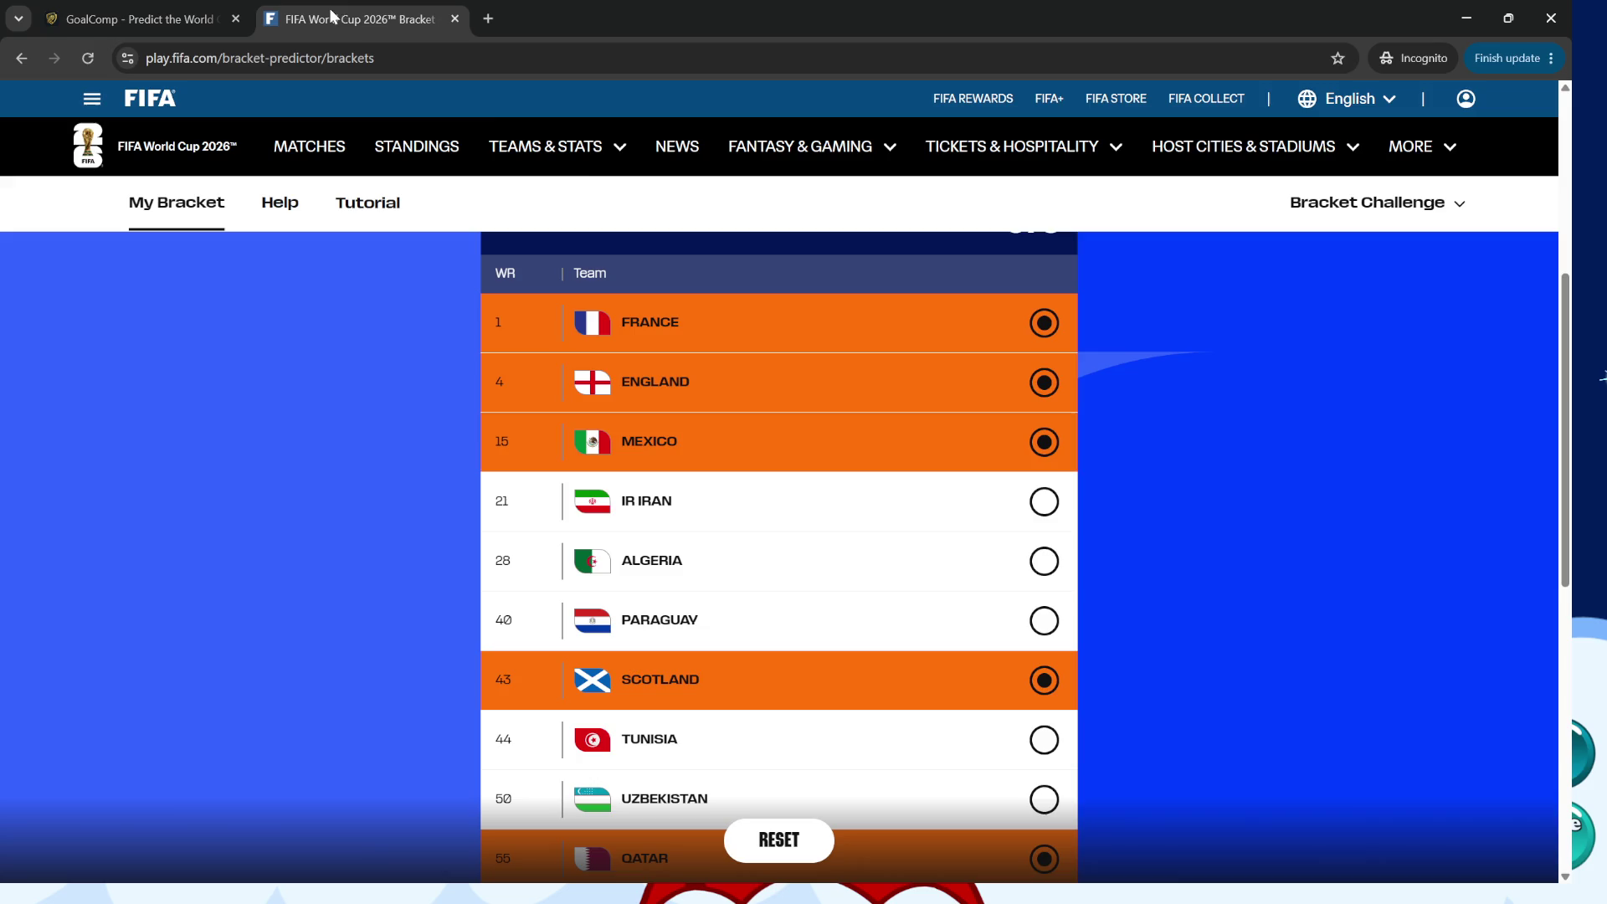
{"action": "scroll", "coordinate": [833, 515], "scroll_direction": "down", "scroll_amount": 2}
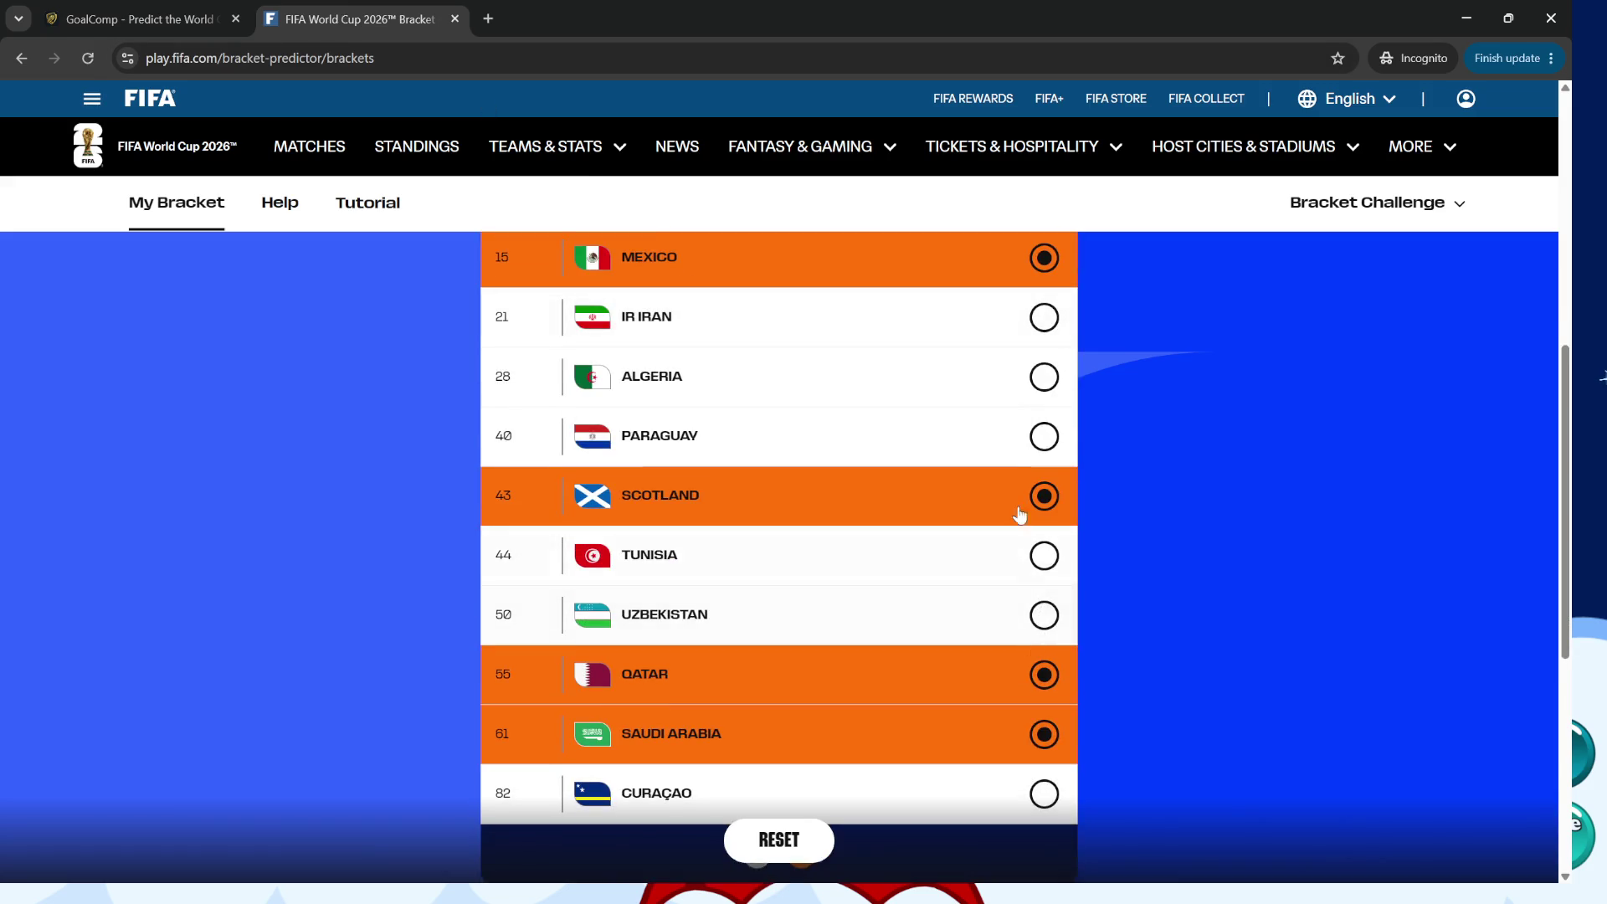
{"action": "left_click", "coordinate": [1044, 787]}
{"action": "left_click", "coordinate": [1044, 555]}
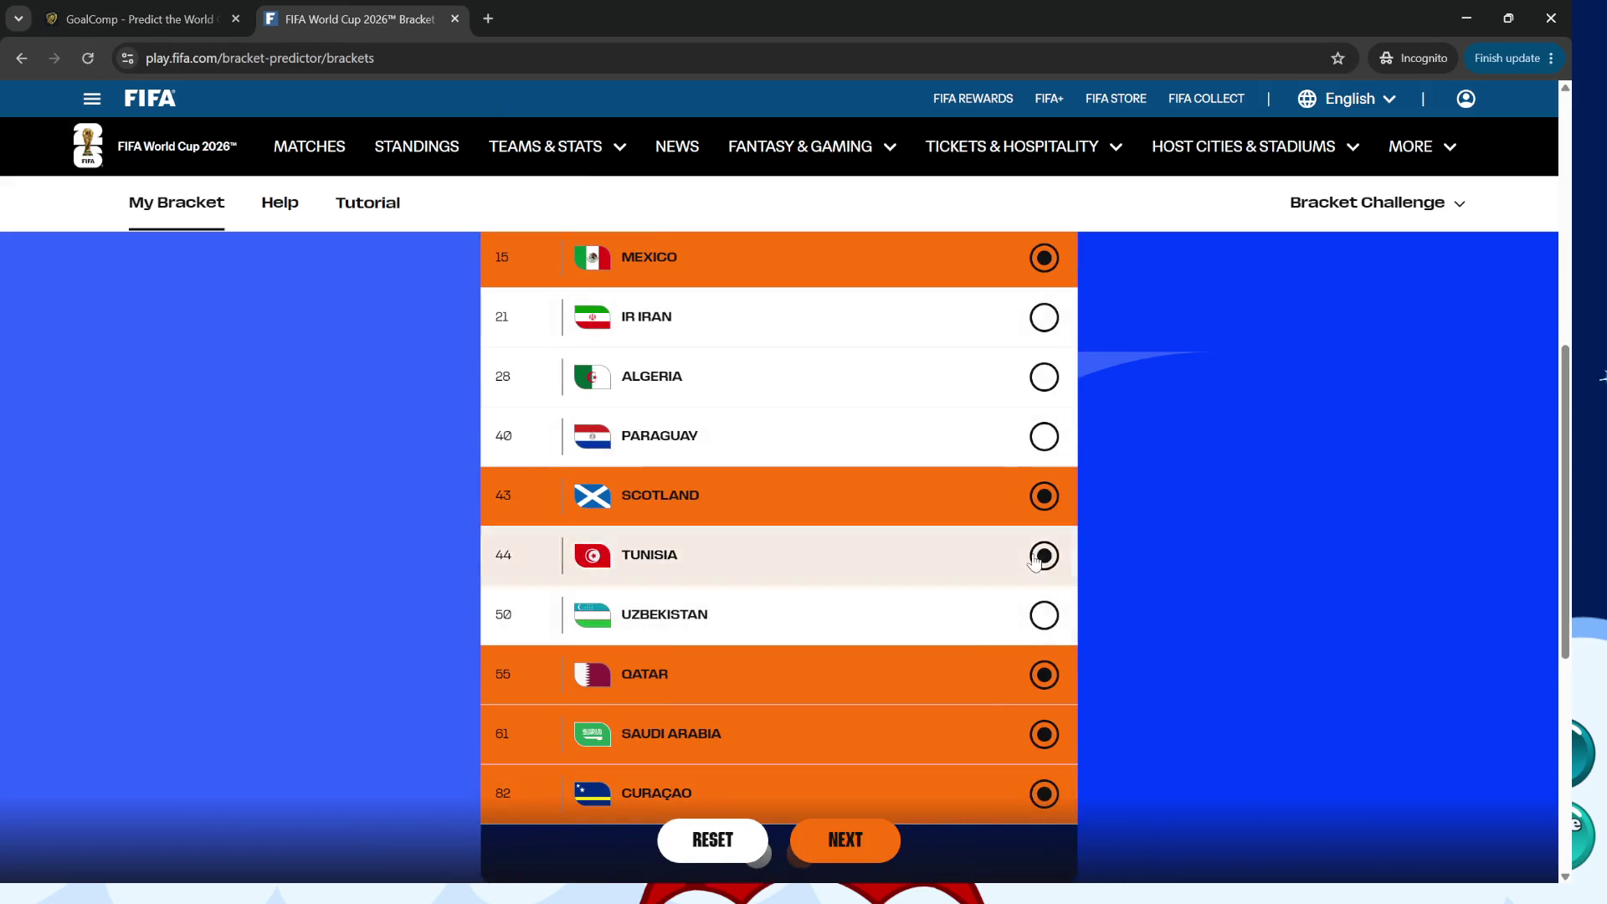
{"action": "scroll", "coordinate": [1031, 570], "scroll_direction": "down", "scroll_amount": 2}
{"action": "scroll", "coordinate": [997, 617], "scroll_direction": "up", "scroll_amount": 7}
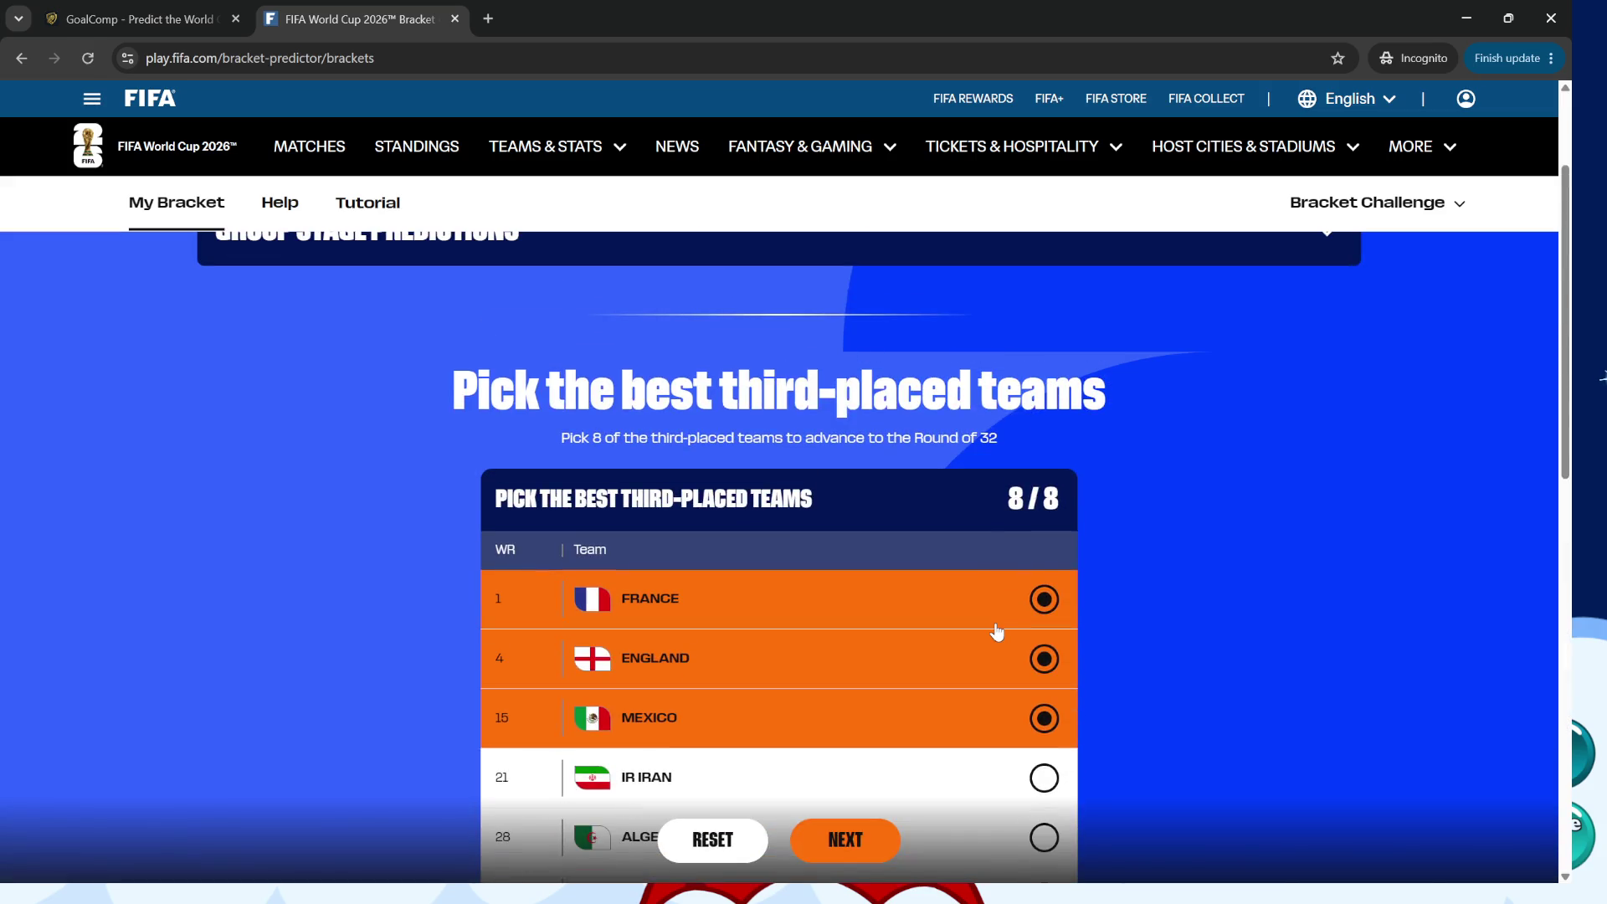
Submit the group picks with NEXT, choose PICK KNOCKOUTS, and scroll through the Round of 32 bracket.
{"action": "scroll", "coordinate": [966, 492], "scroll_direction": "down", "scroll_amount": 4}
{"action": "left_click", "coordinate": [833, 835]}
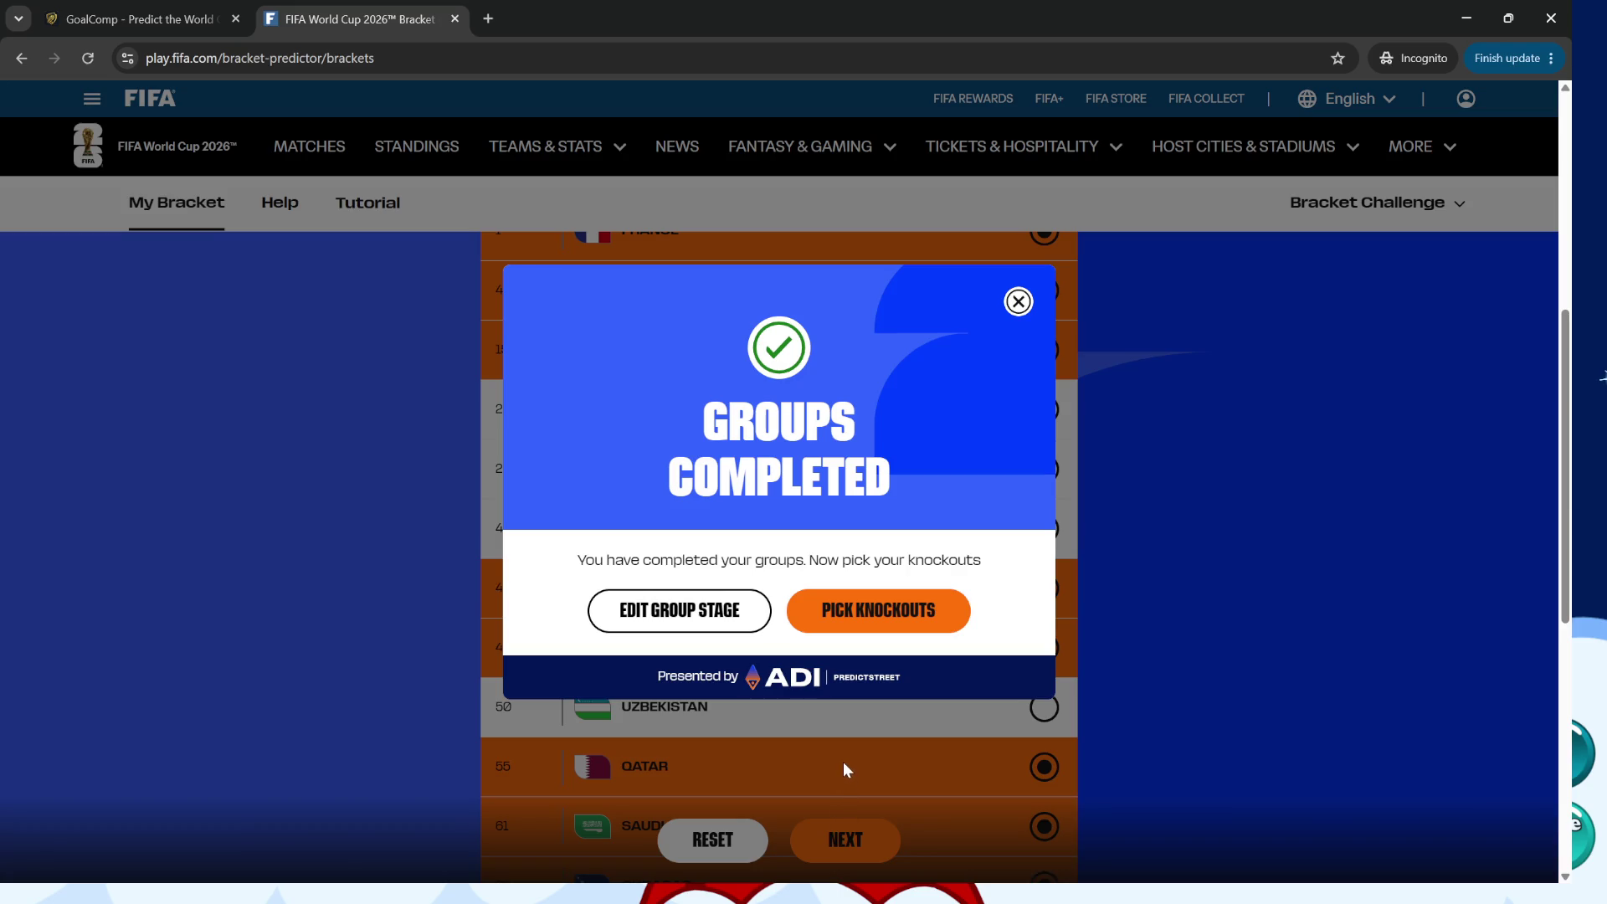
{"action": "left_click", "coordinate": [871, 611]}
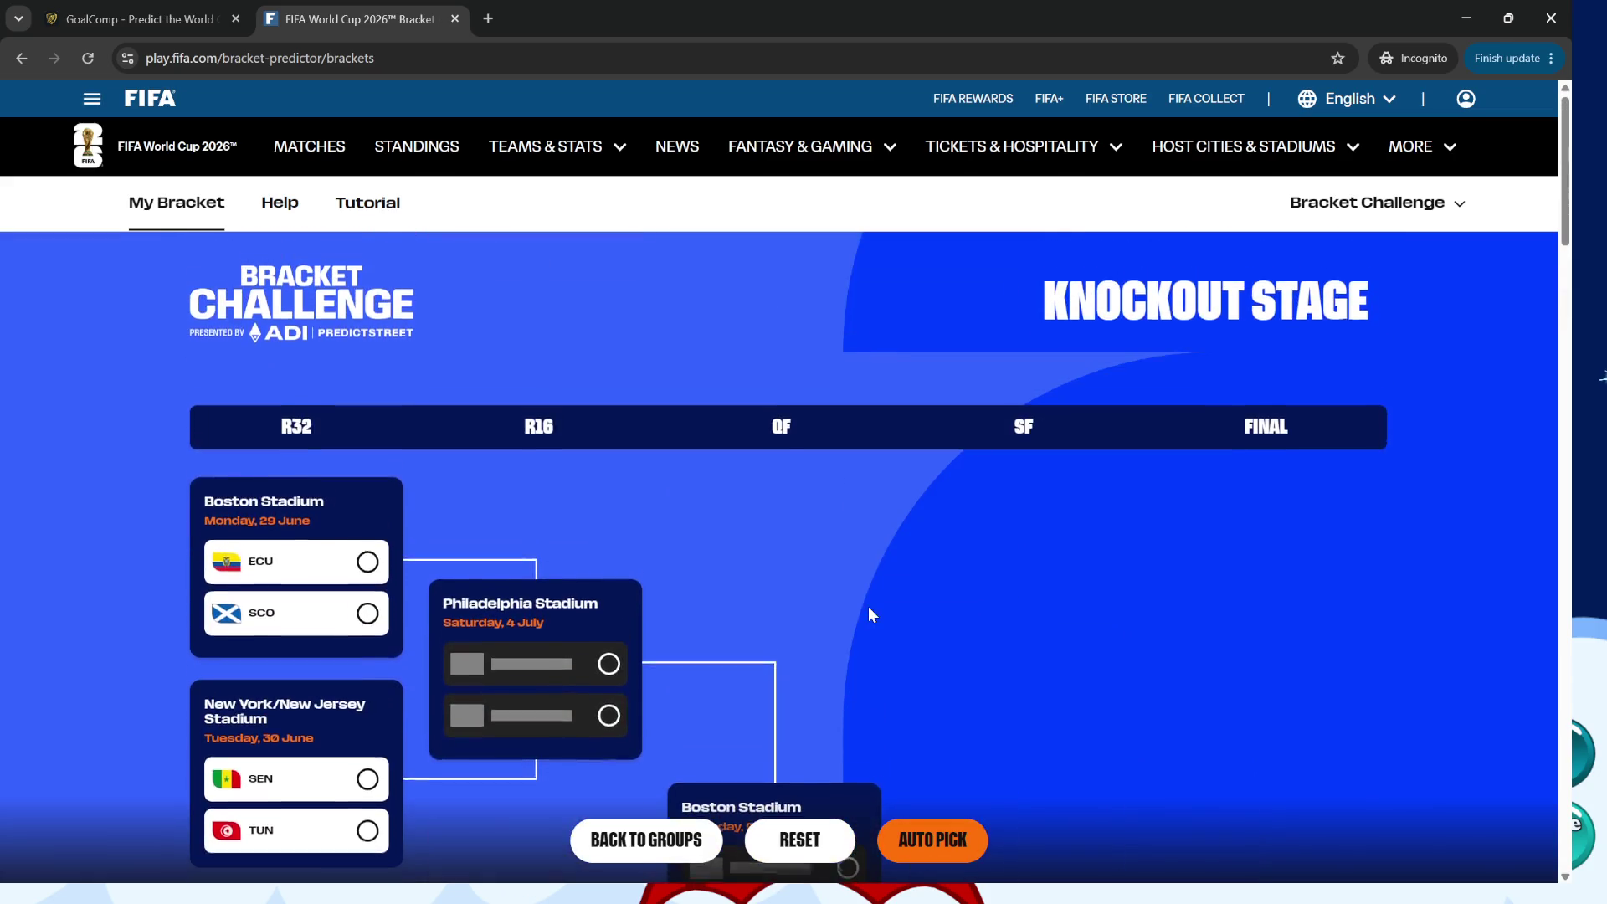
{"action": "scroll", "coordinate": [870, 616], "scroll_direction": "down", "scroll_amount": 5}
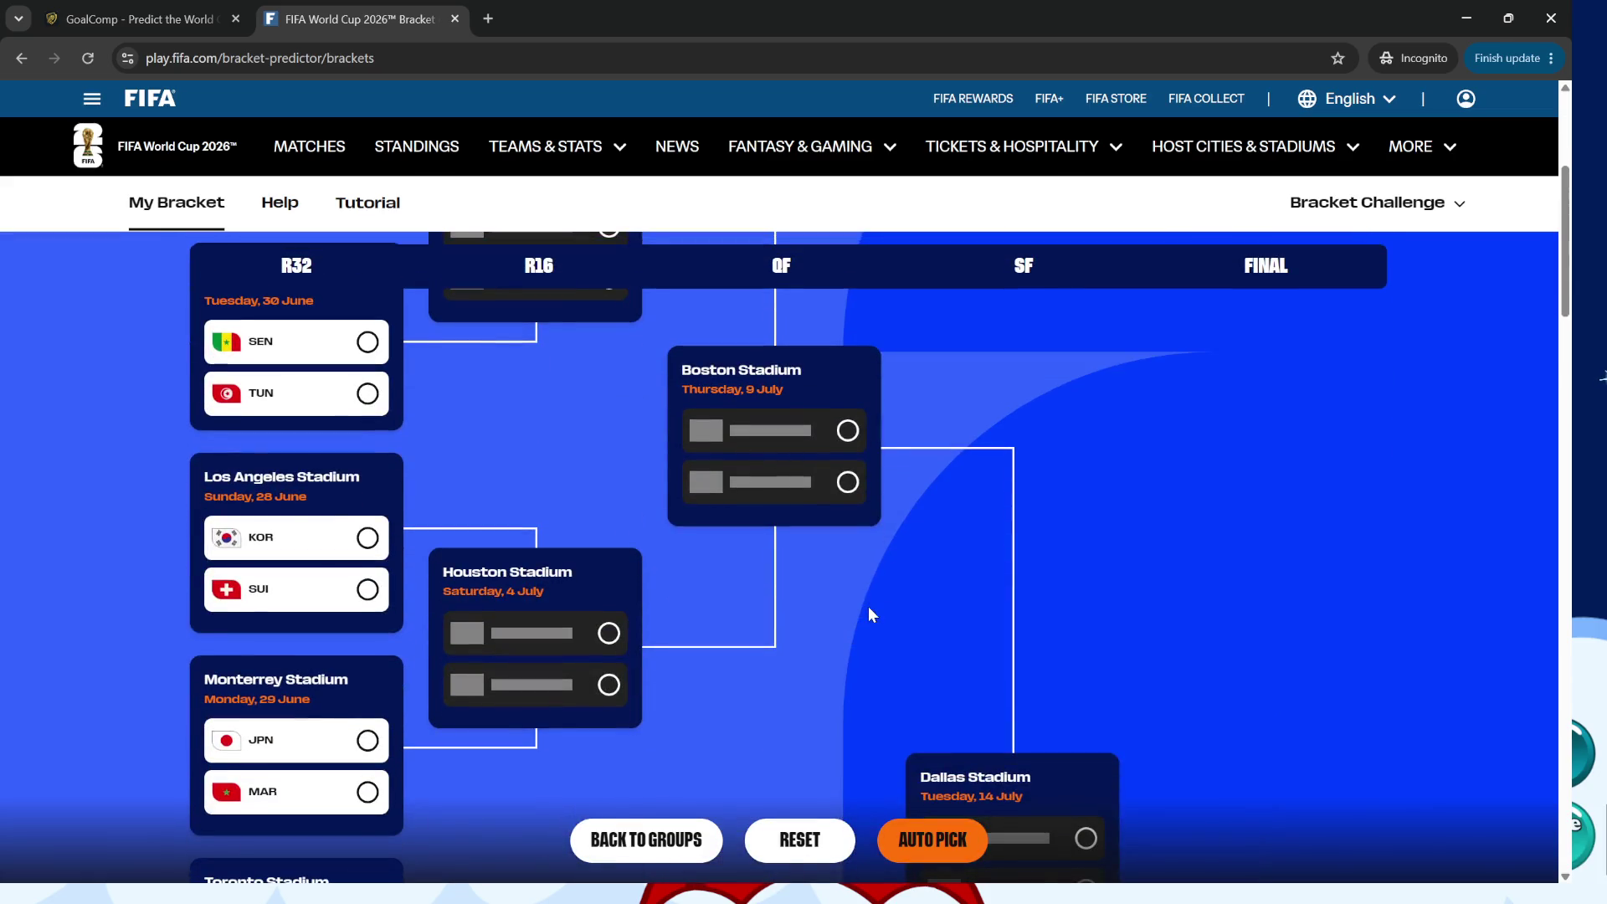
{"action": "scroll", "coordinate": [869, 608], "scroll_direction": "down", "scroll_amount": 6}
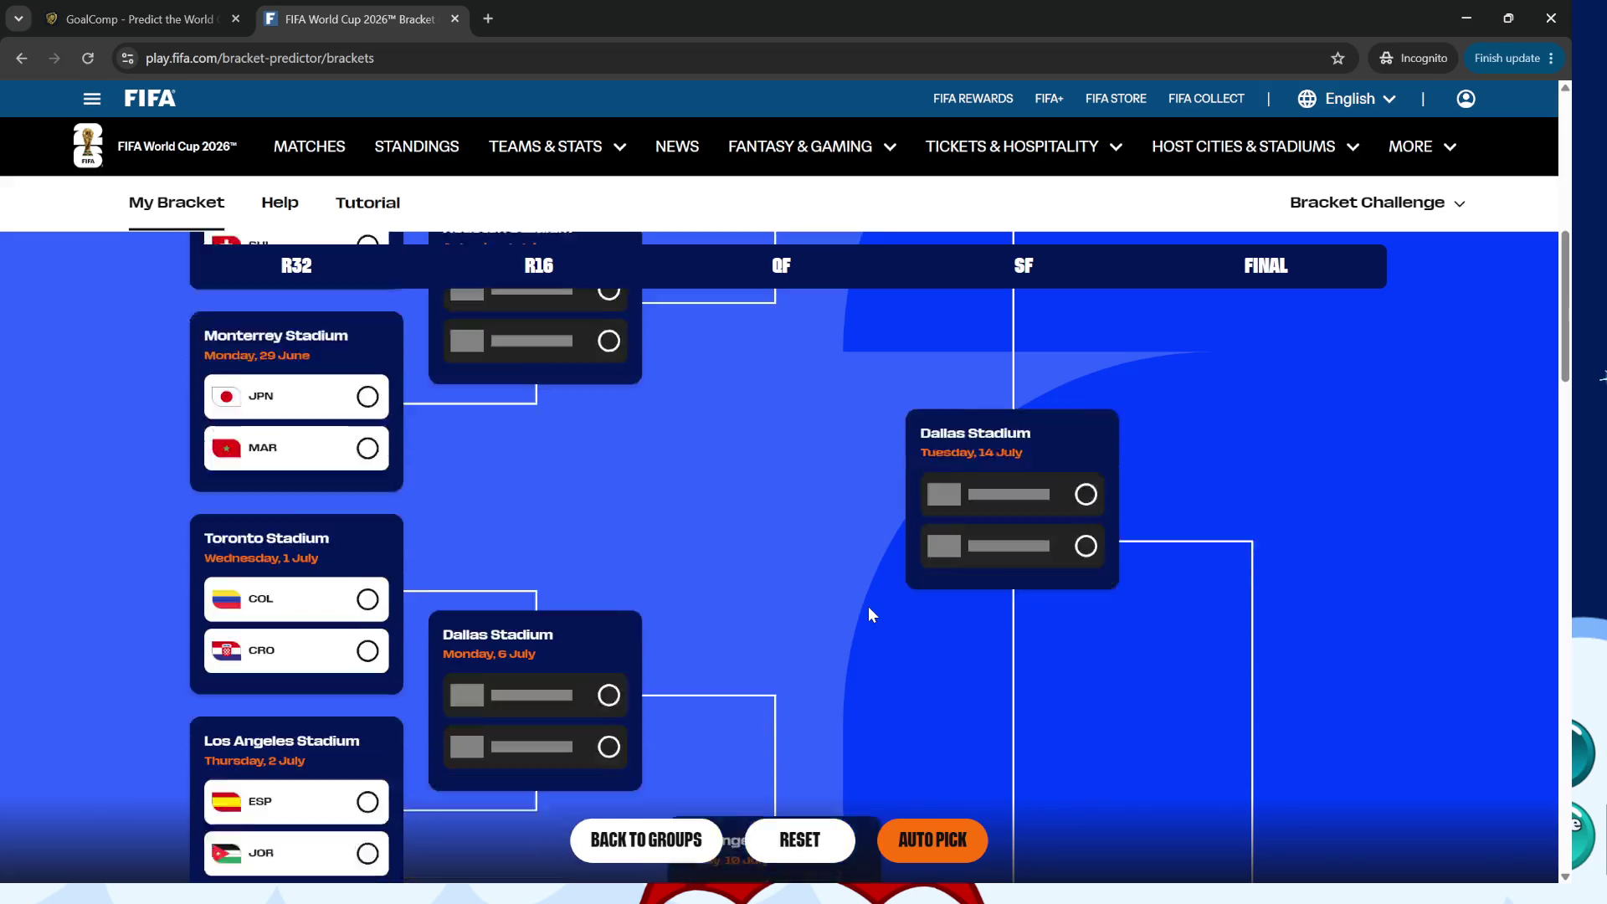
{"action": "scroll", "coordinate": [867, 606], "scroll_direction": "down", "scroll_amount": 4}
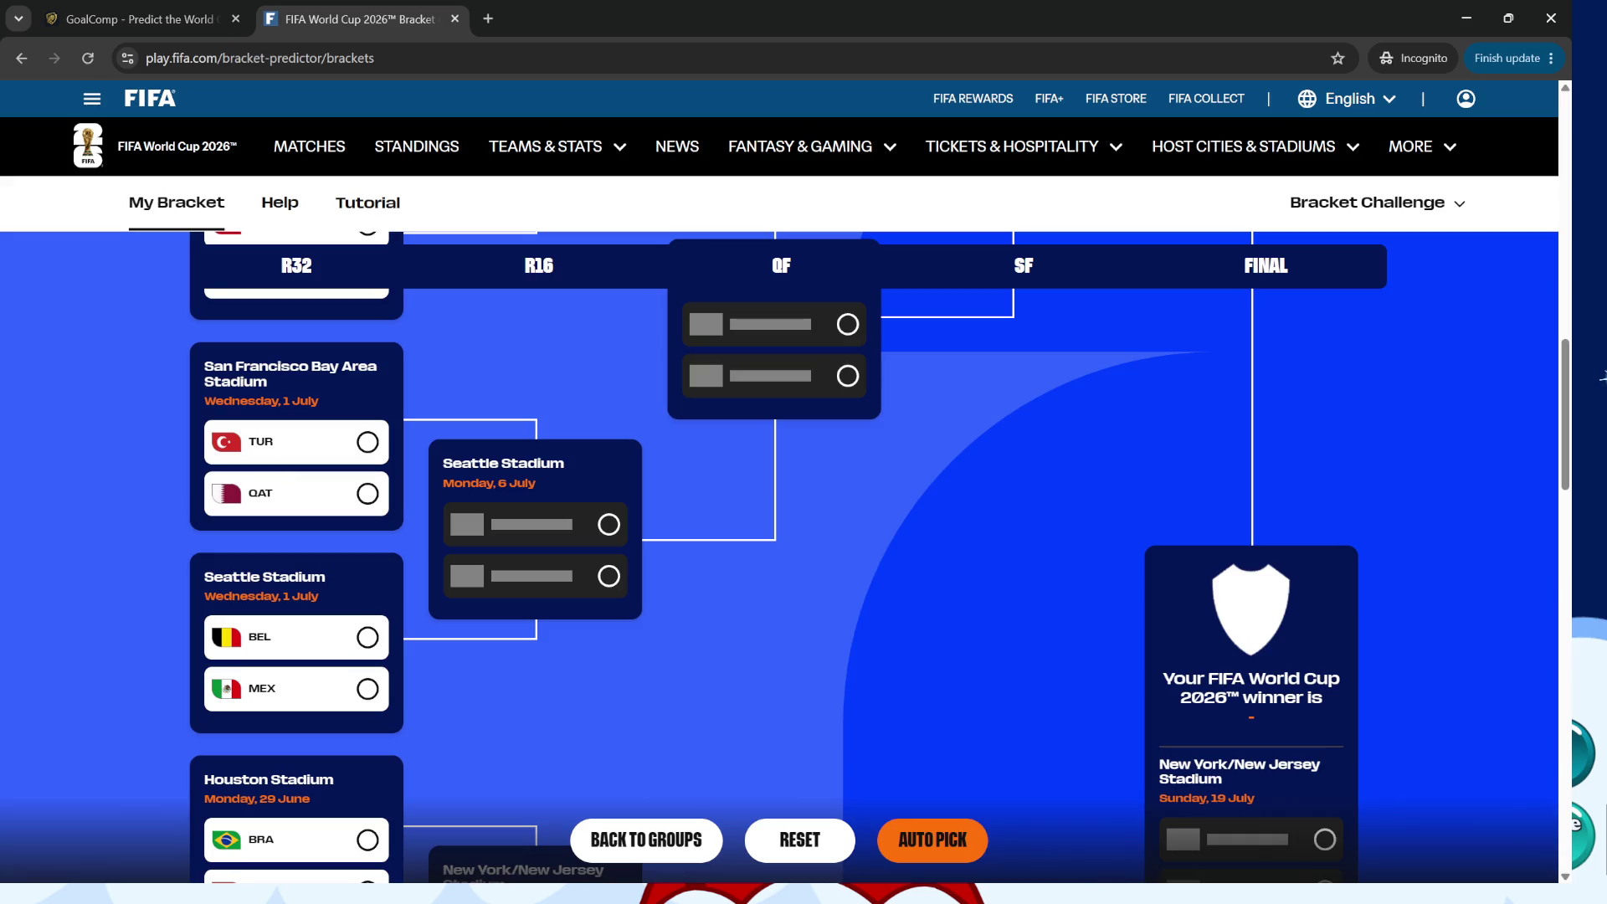
{"action": "left_click", "coordinate": [1601, 377]}
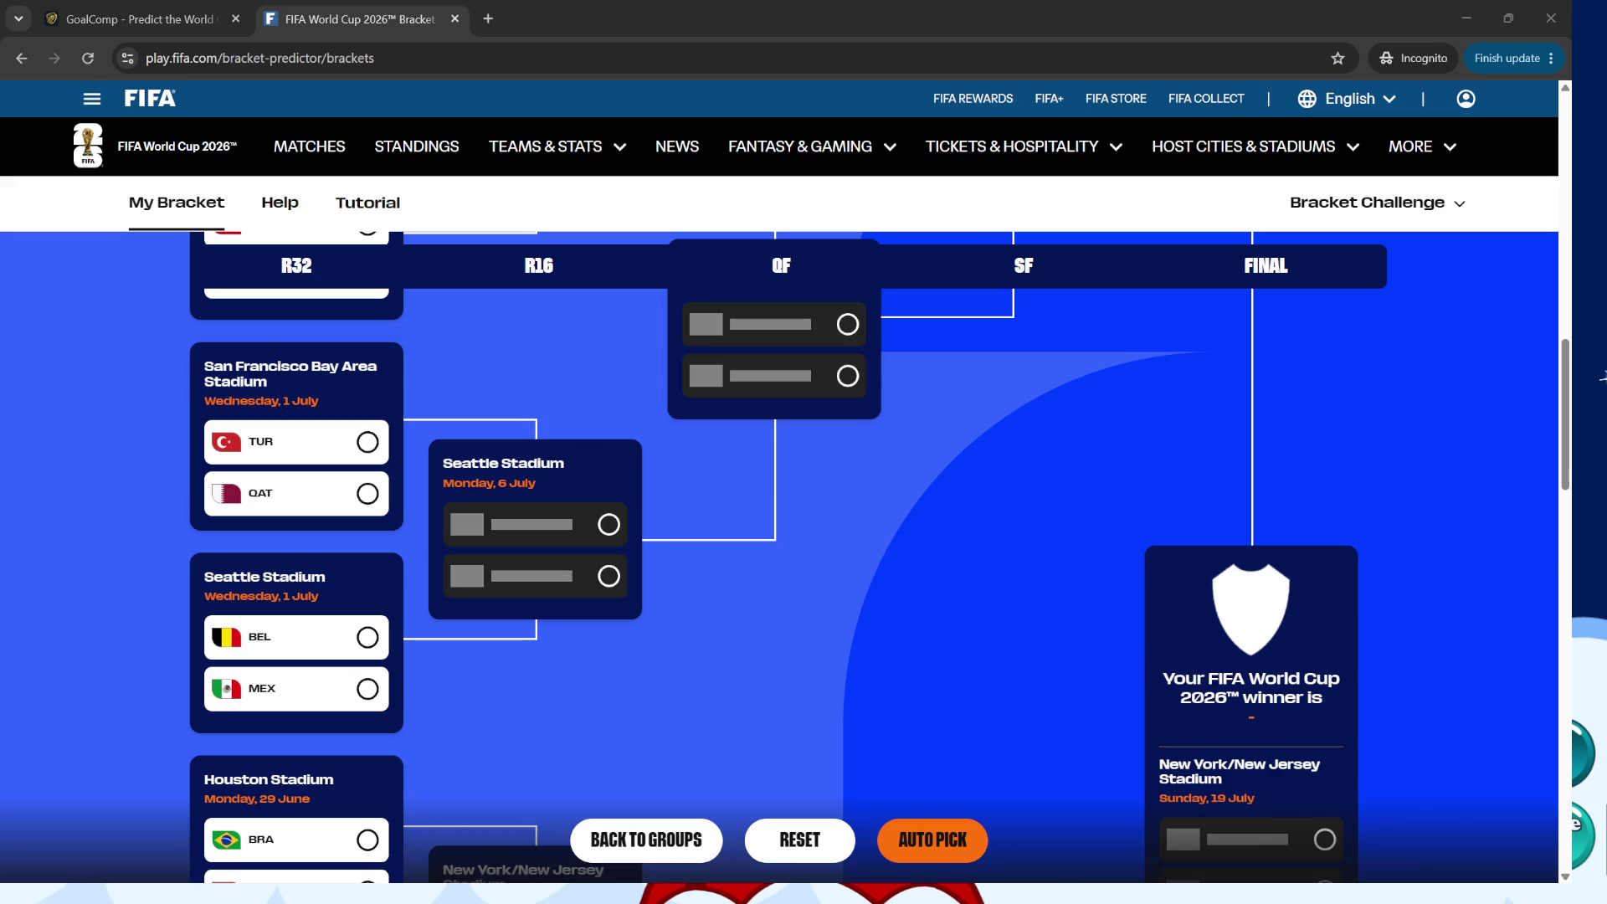
{"action": "scroll", "coordinate": [779, 553], "scroll_direction": "up", "scroll_amount": 8}
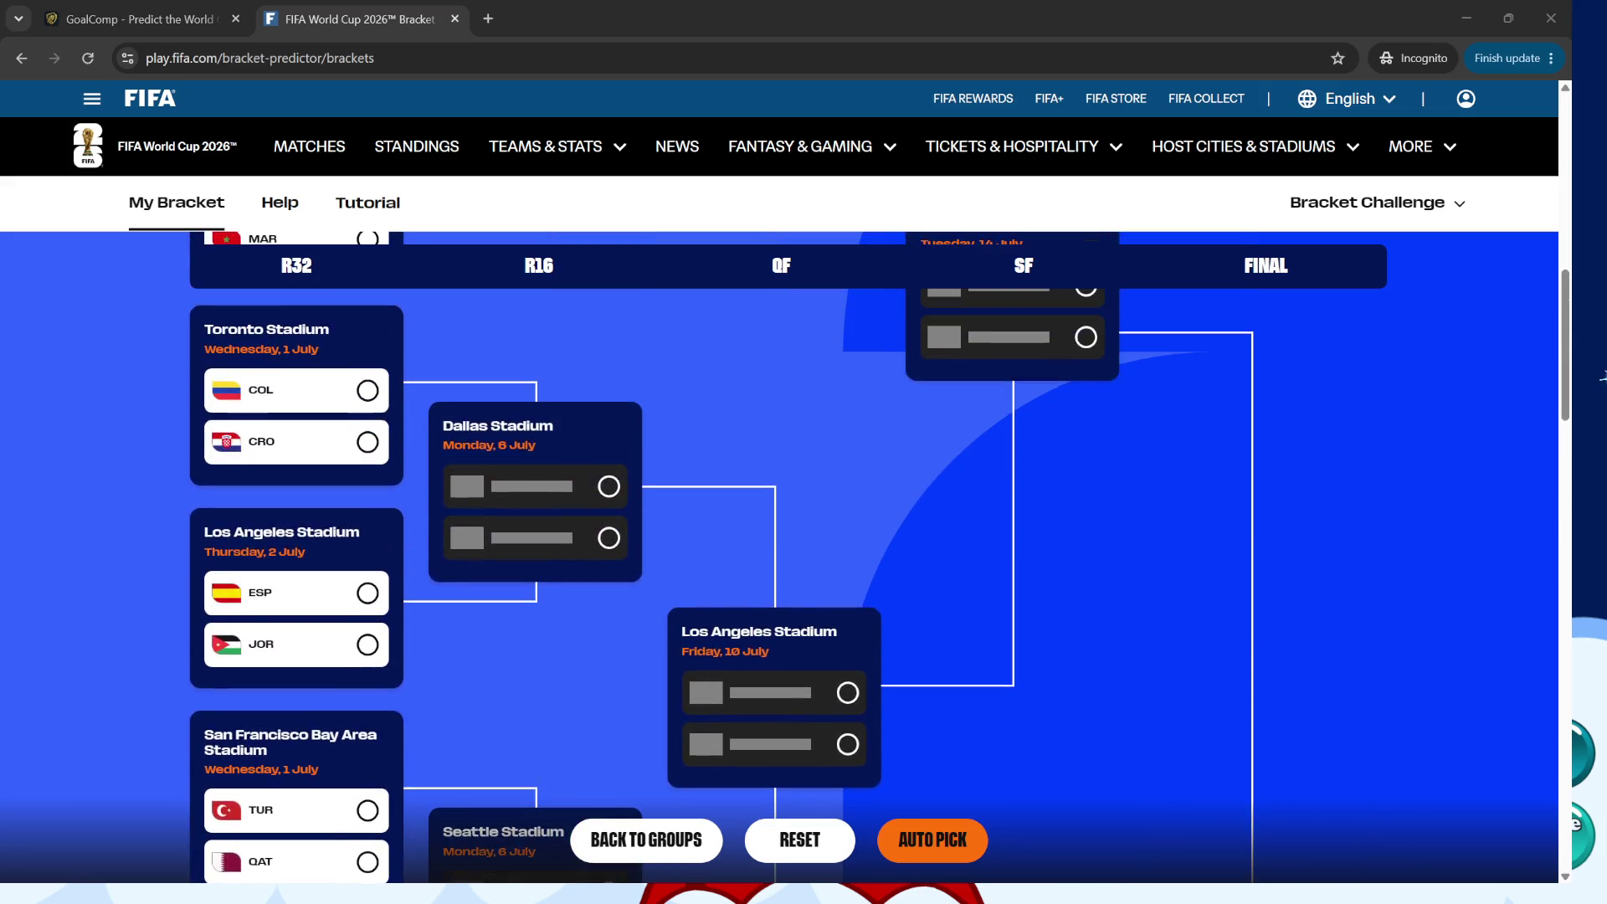
{"action": "scroll", "coordinate": [779, 553], "scroll_direction": "up", "scroll_amount": 8}
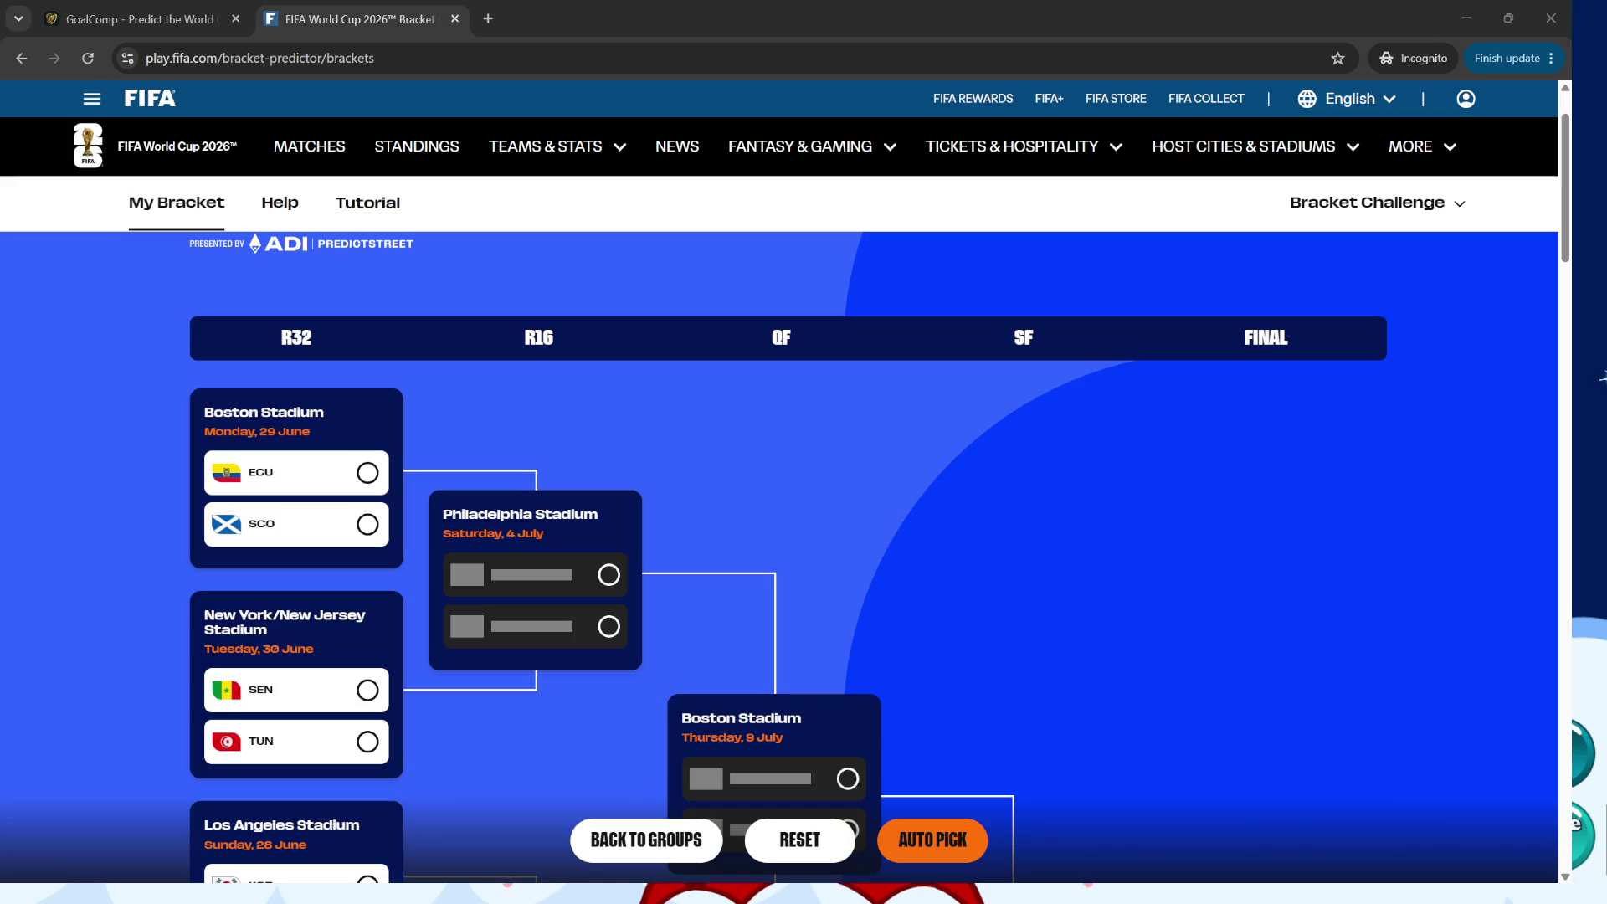
{"action": "scroll", "coordinate": [339, 481], "scroll_direction": "down", "scroll_amount": 1}
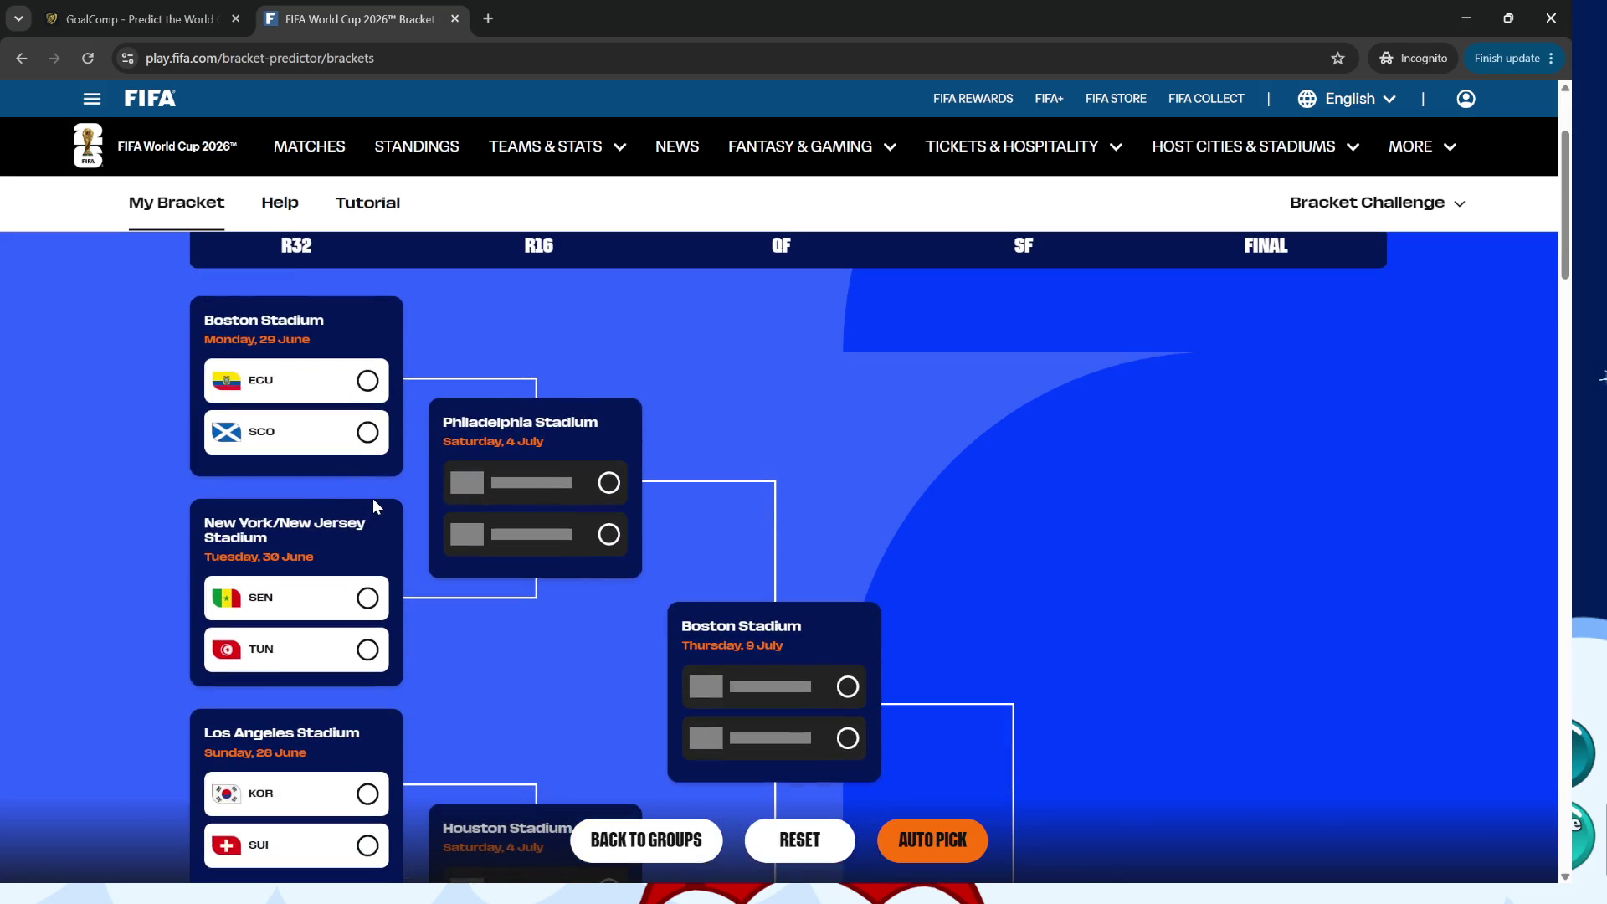
{"action": "scroll", "coordinate": [374, 499], "scroll_direction": "down", "scroll_amount": 2}
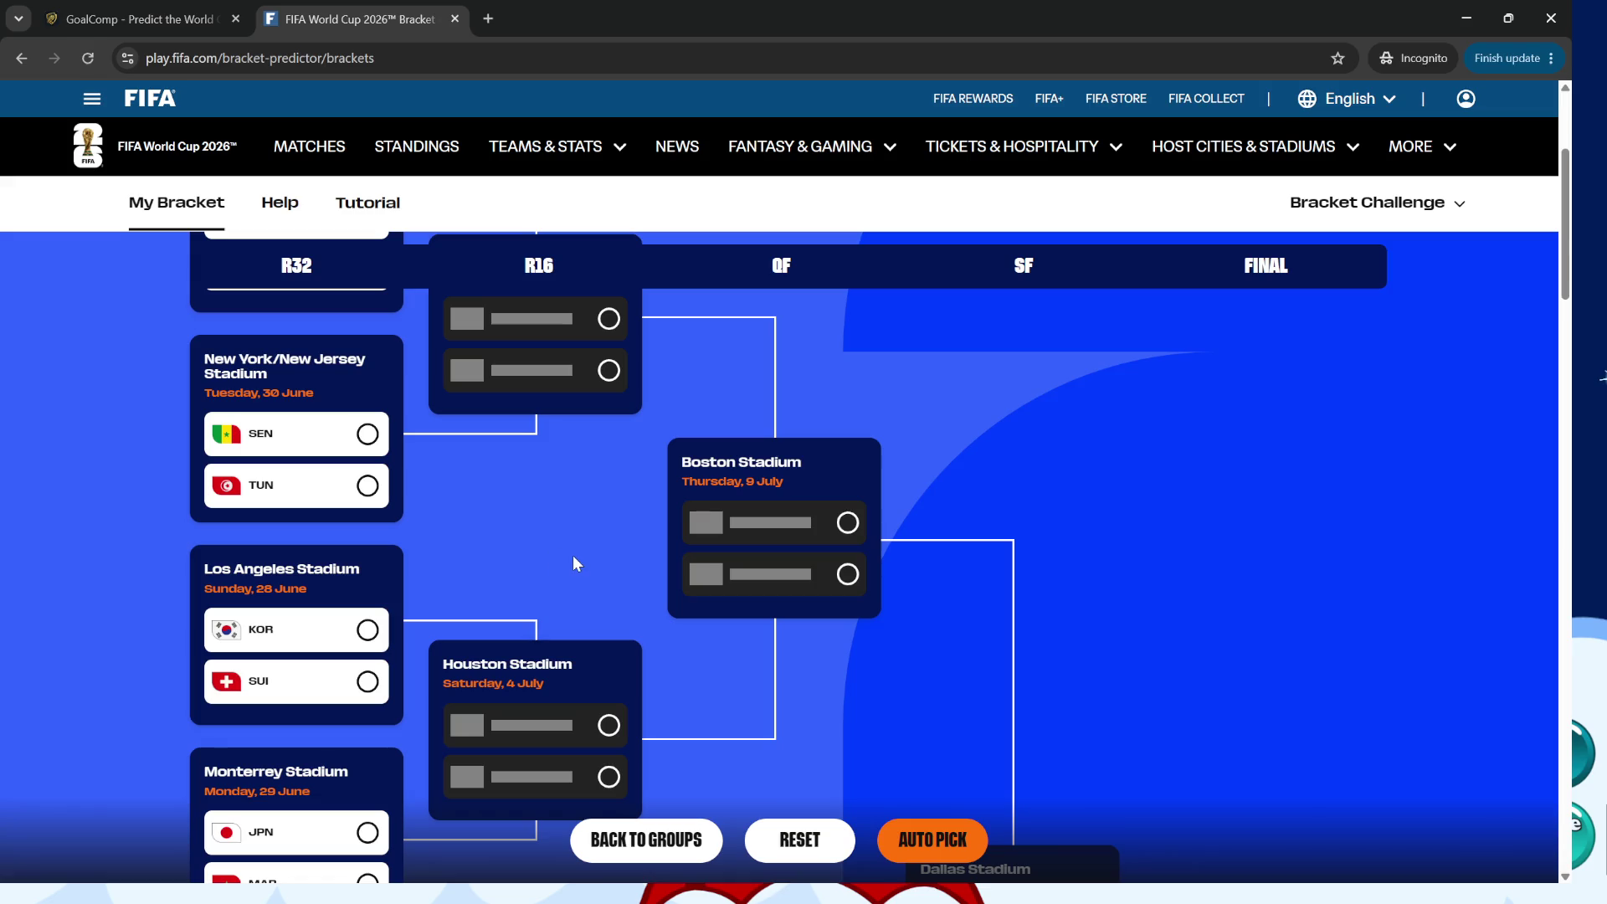
{"action": "scroll", "coordinate": [574, 557], "scroll_direction": "down", "scroll_amount": 1}
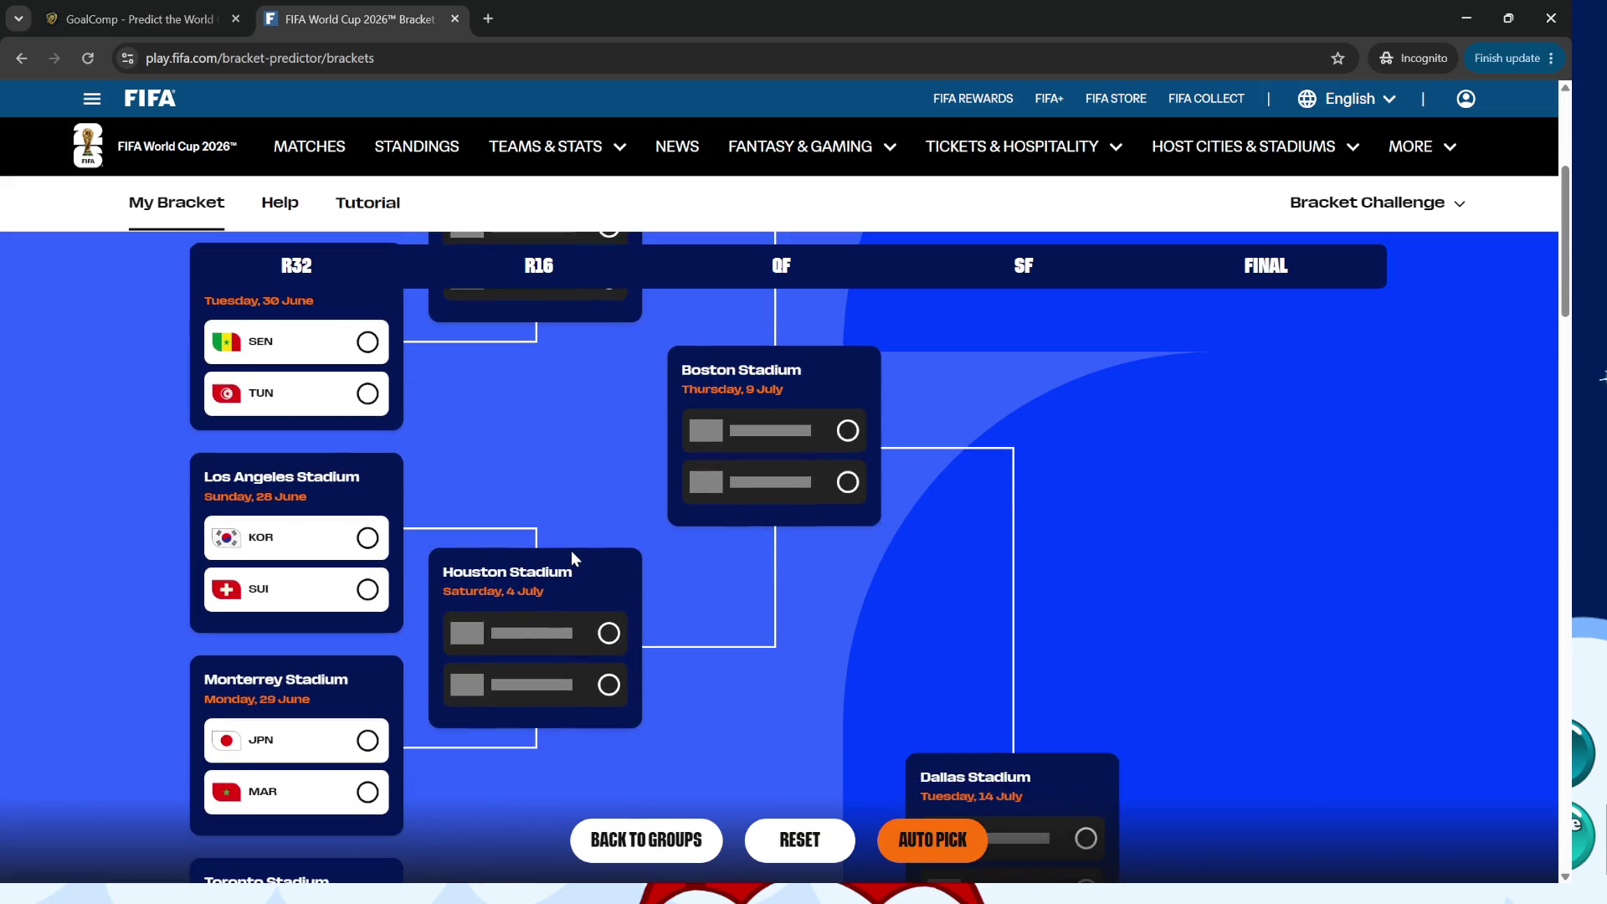
{"action": "scroll", "coordinate": [572, 552], "scroll_direction": "down", "scroll_amount": 2}
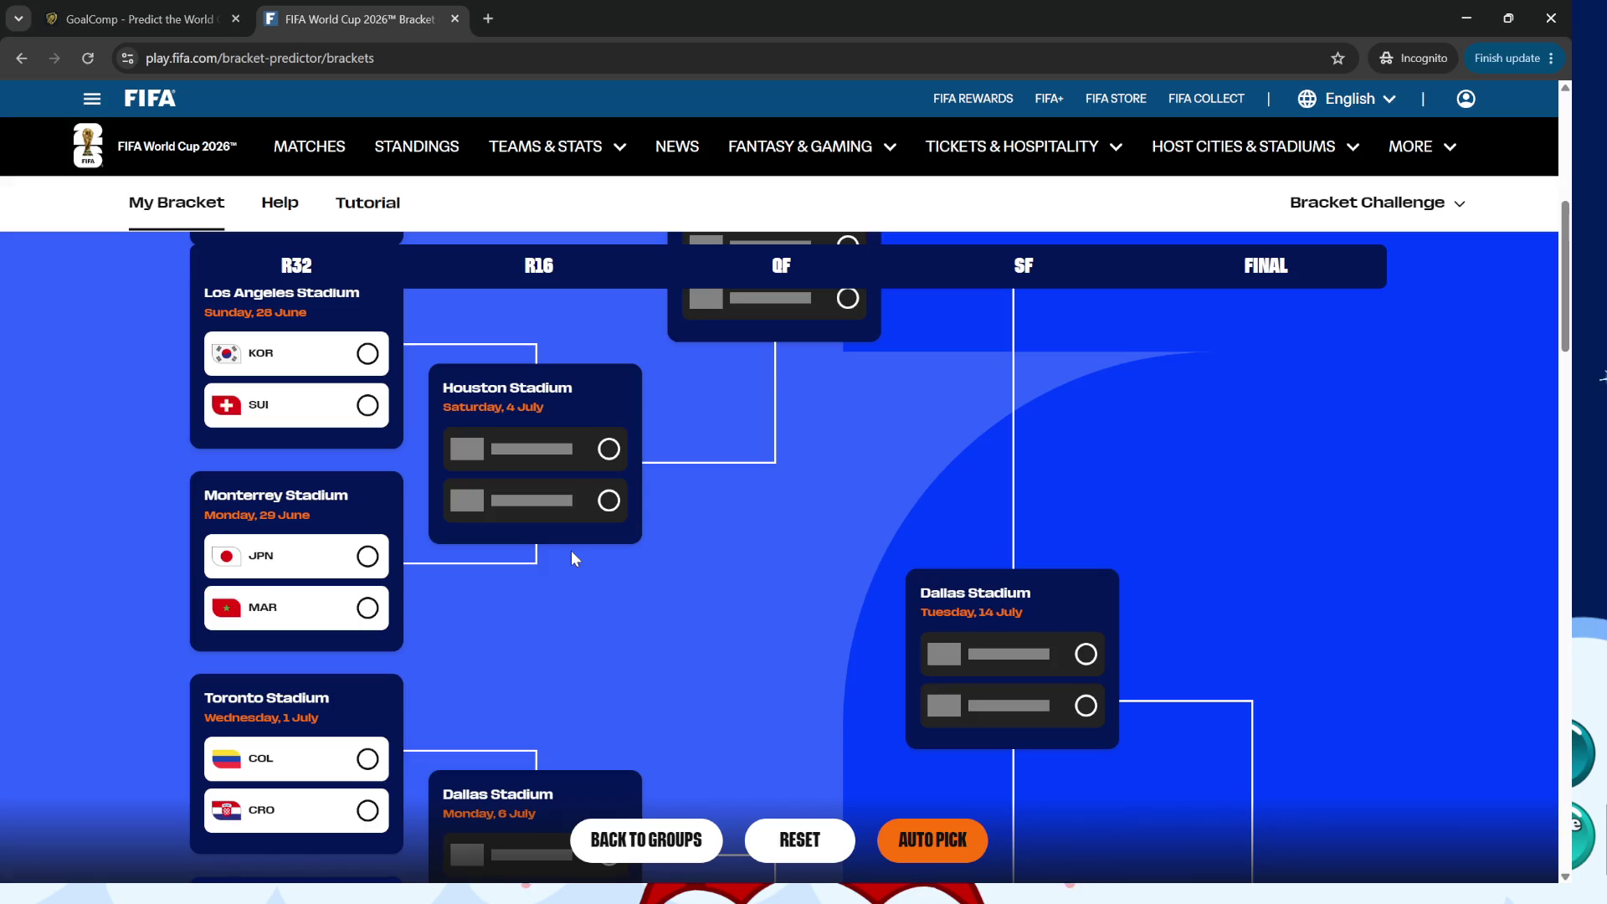
{"action": "scroll", "coordinate": [572, 558], "scroll_direction": "down", "scroll_amount": 1}
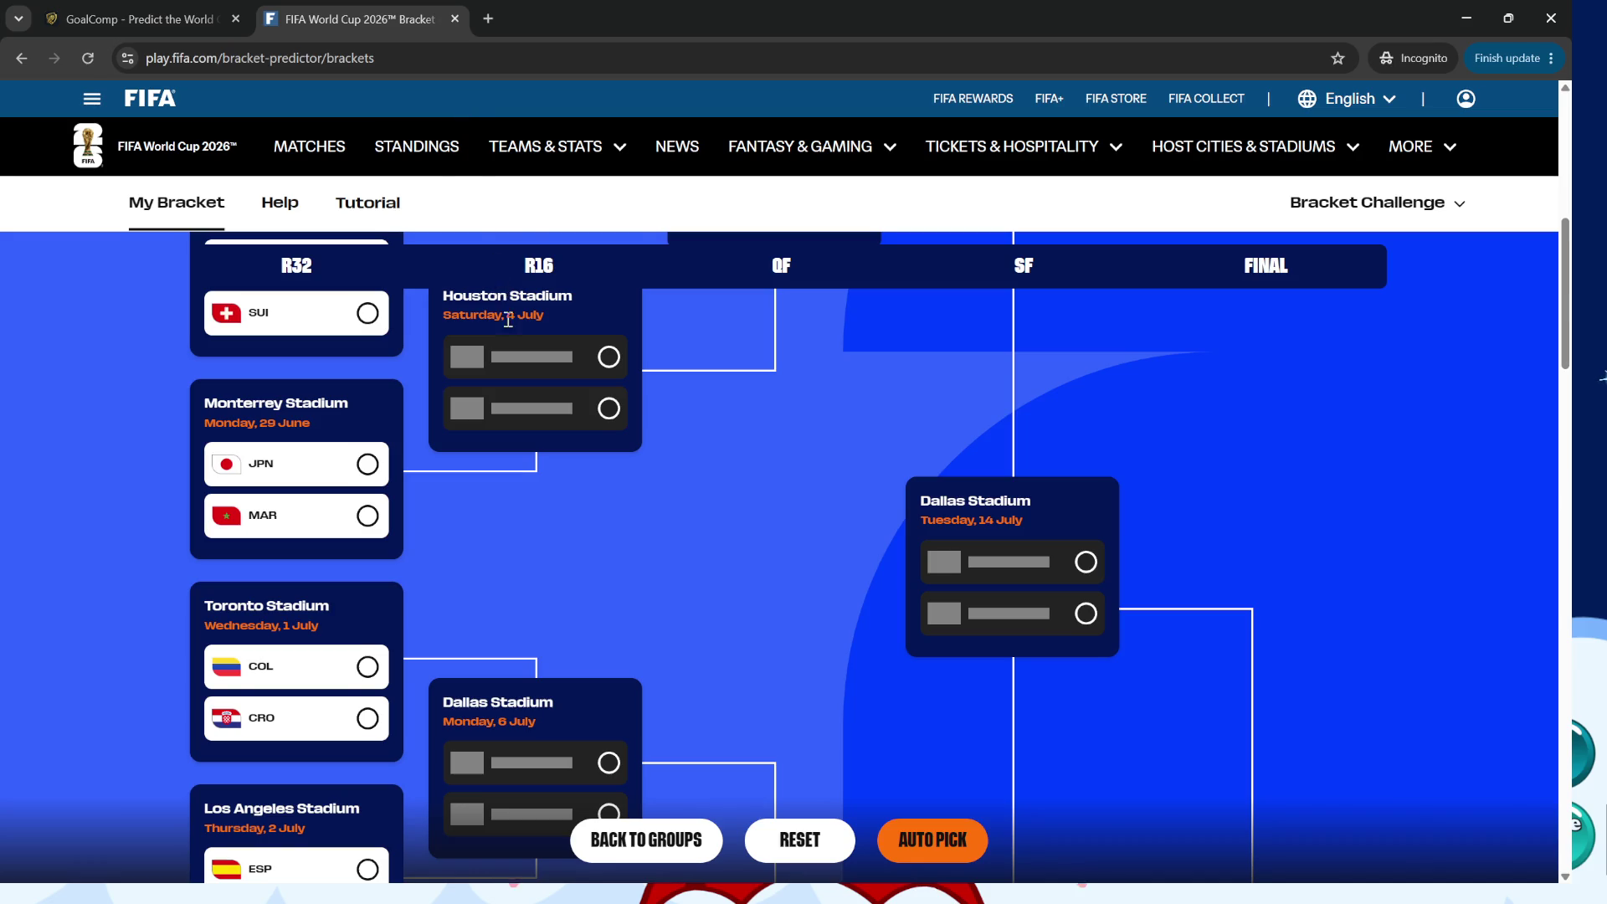
{"action": "scroll", "coordinate": [507, 338], "scroll_direction": "down", "scroll_amount": 1}
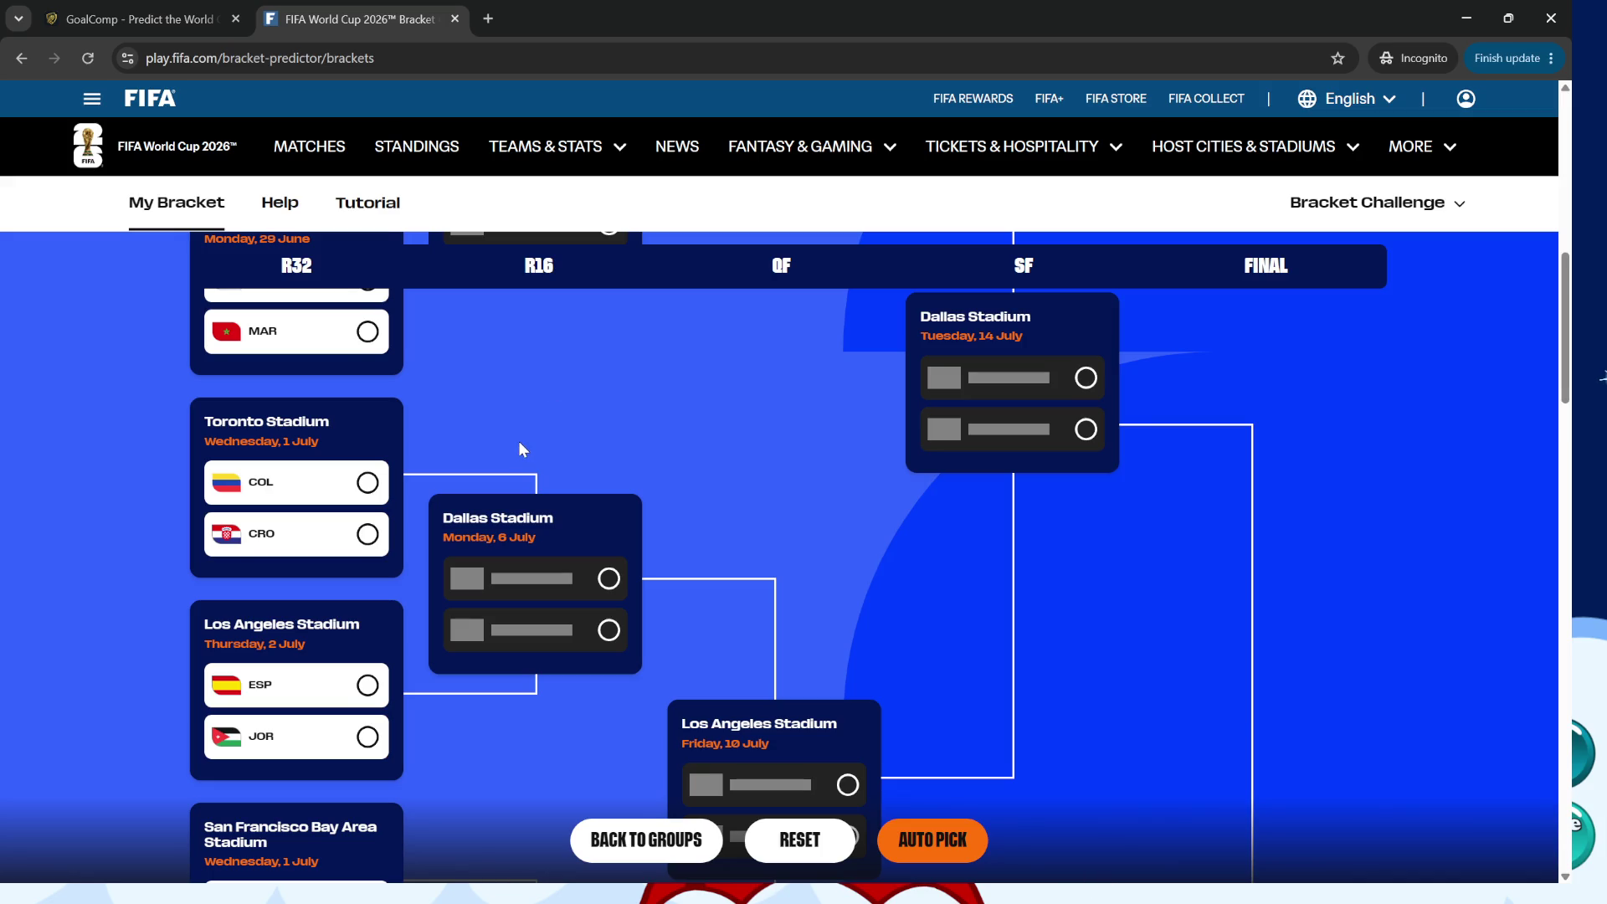
{"action": "scroll", "coordinate": [519, 441], "scroll_direction": "down", "scroll_amount": 1}
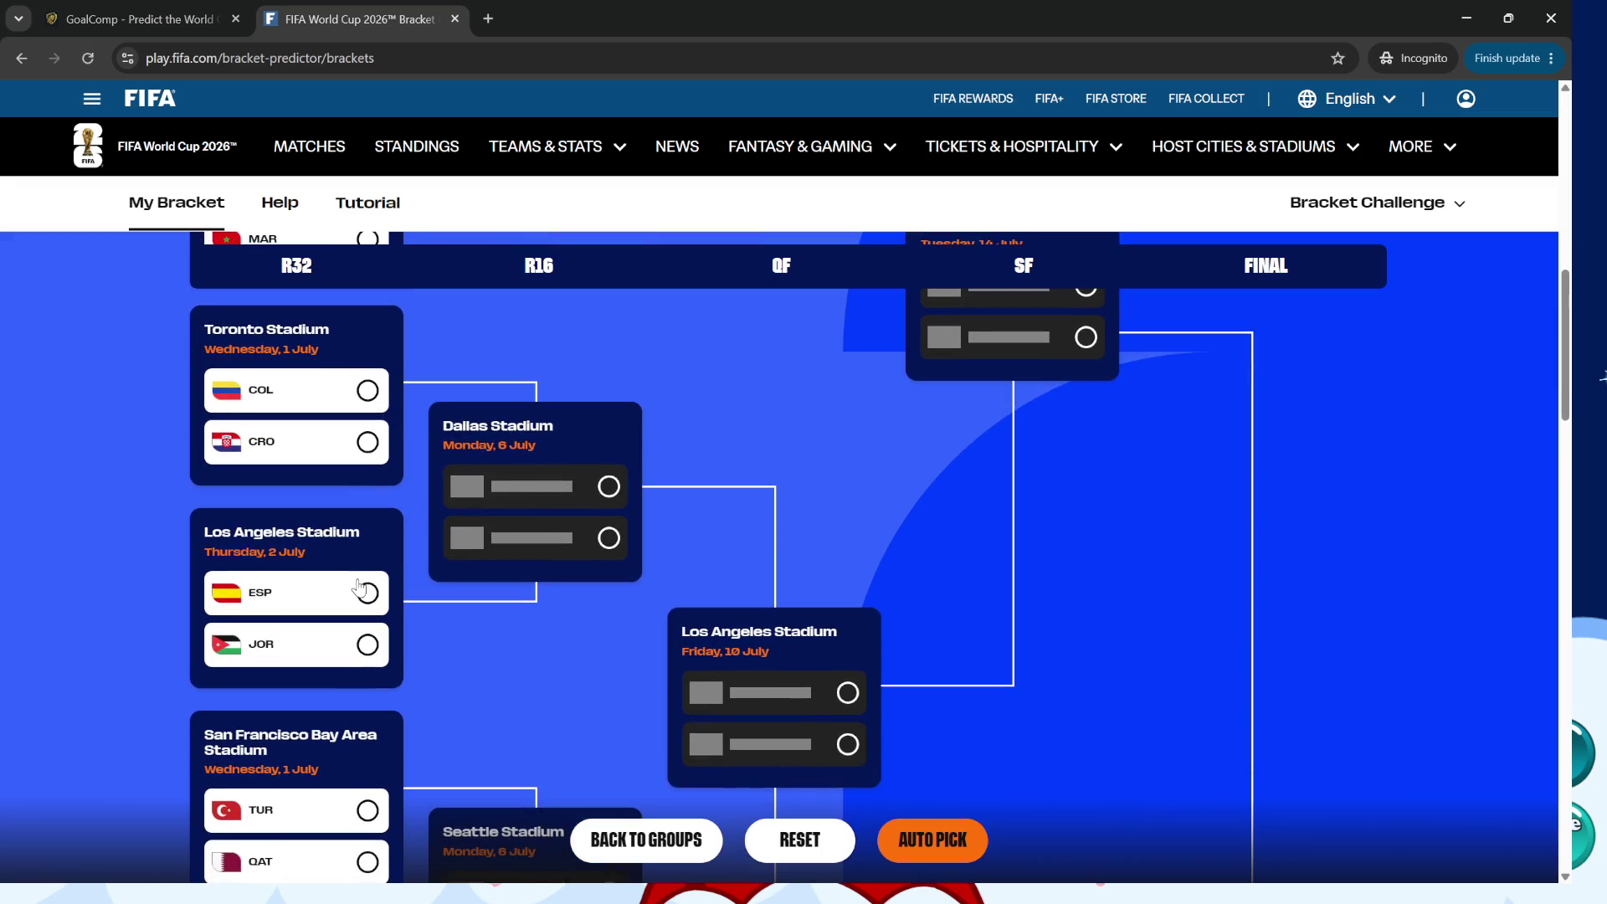
{"action": "scroll", "coordinate": [359, 581], "scroll_direction": "down", "scroll_amount": 1}
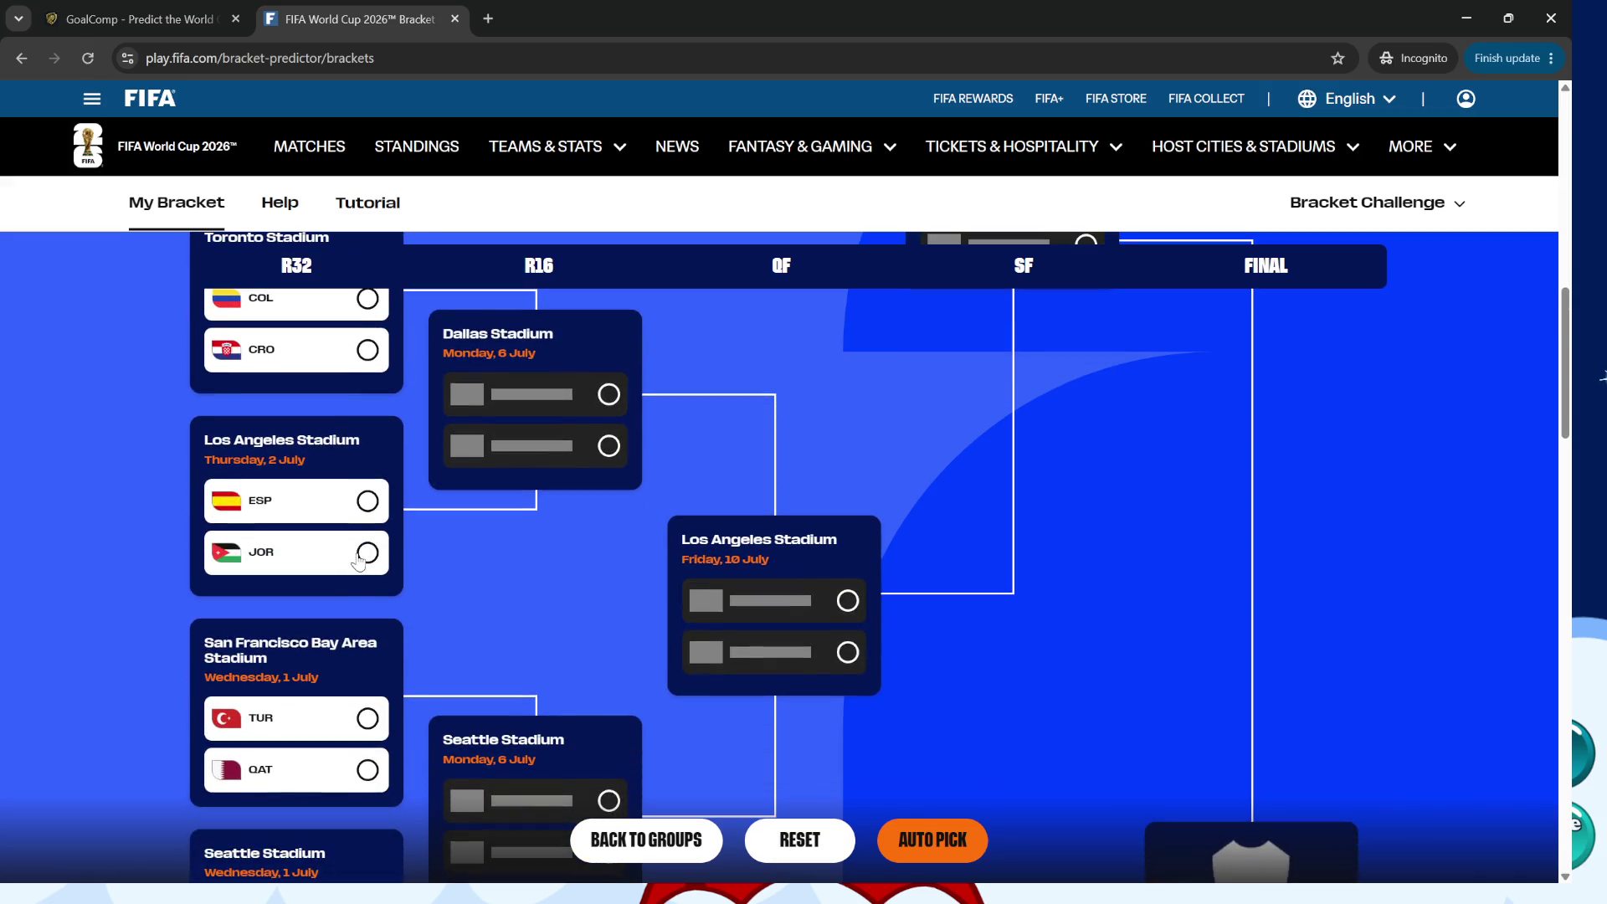
{"action": "scroll", "coordinate": [359, 560], "scroll_direction": "down", "scroll_amount": 1}
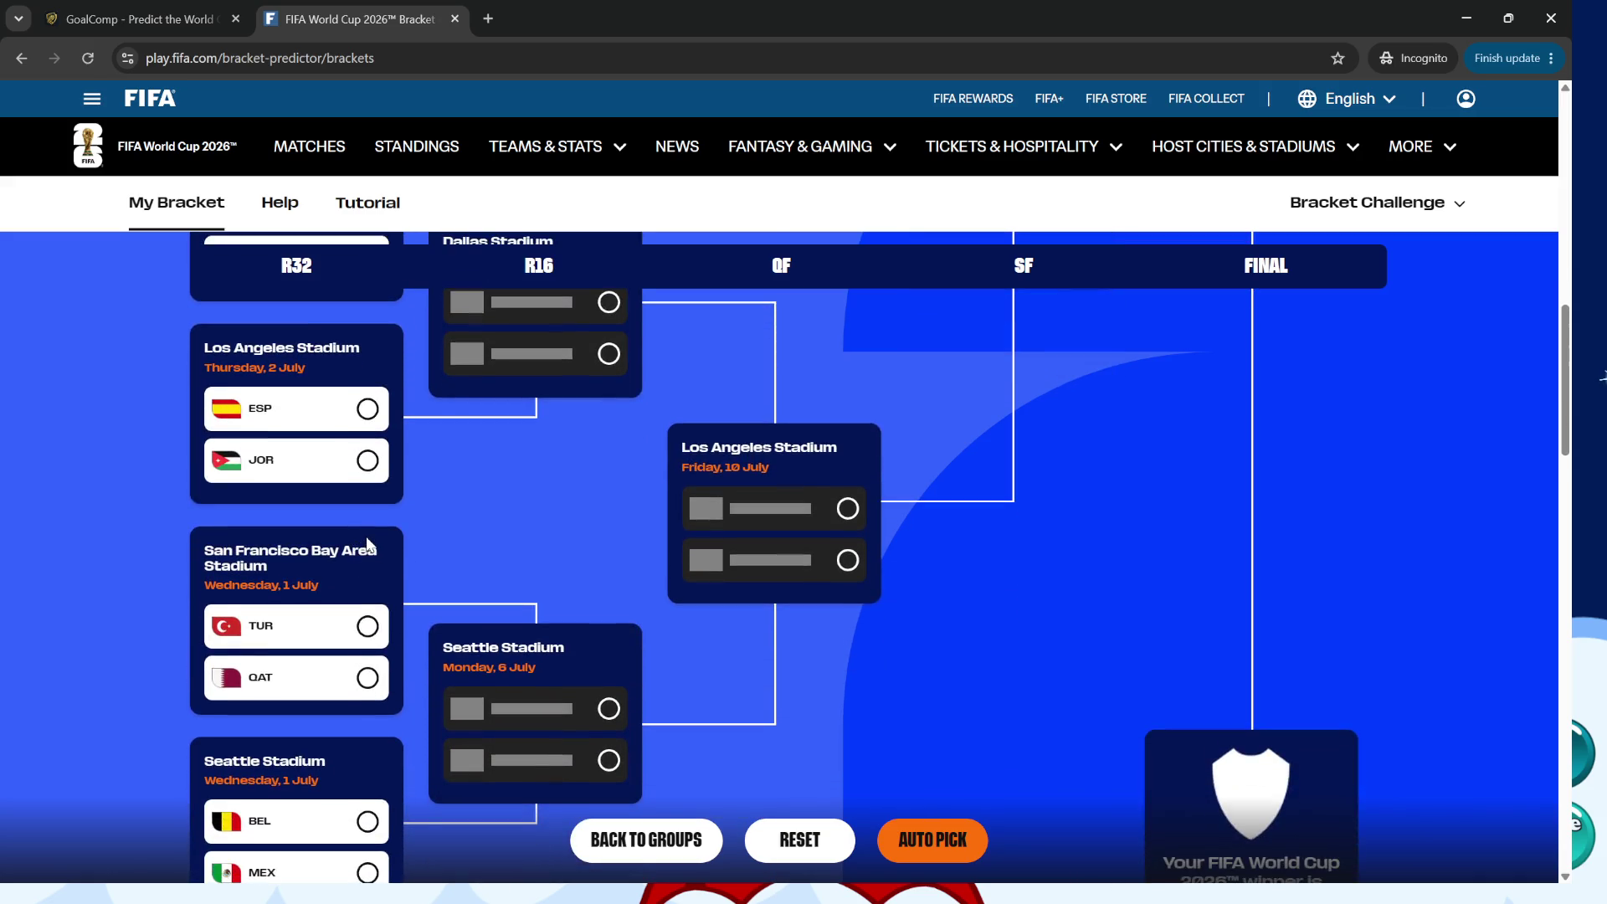
{"action": "scroll", "coordinate": [372, 544], "scroll_direction": "down", "scroll_amount": 1}
{"action": "scroll", "coordinate": [395, 533], "scroll_direction": "down", "scroll_amount": 1}
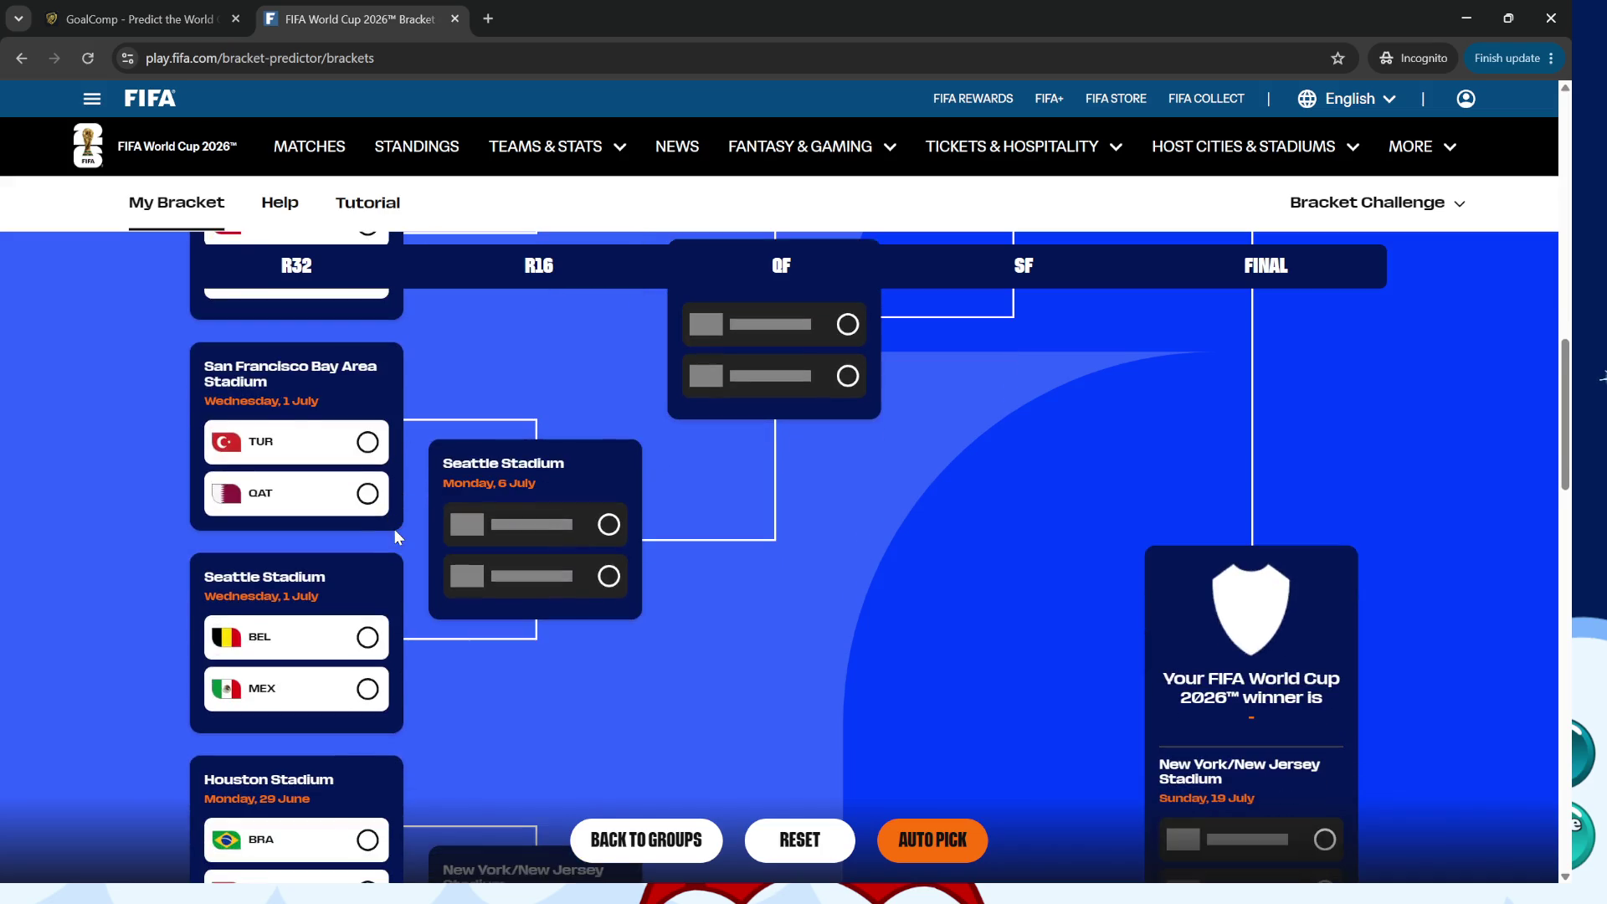
{"action": "scroll", "coordinate": [395, 533], "scroll_direction": "down", "scroll_amount": 1}
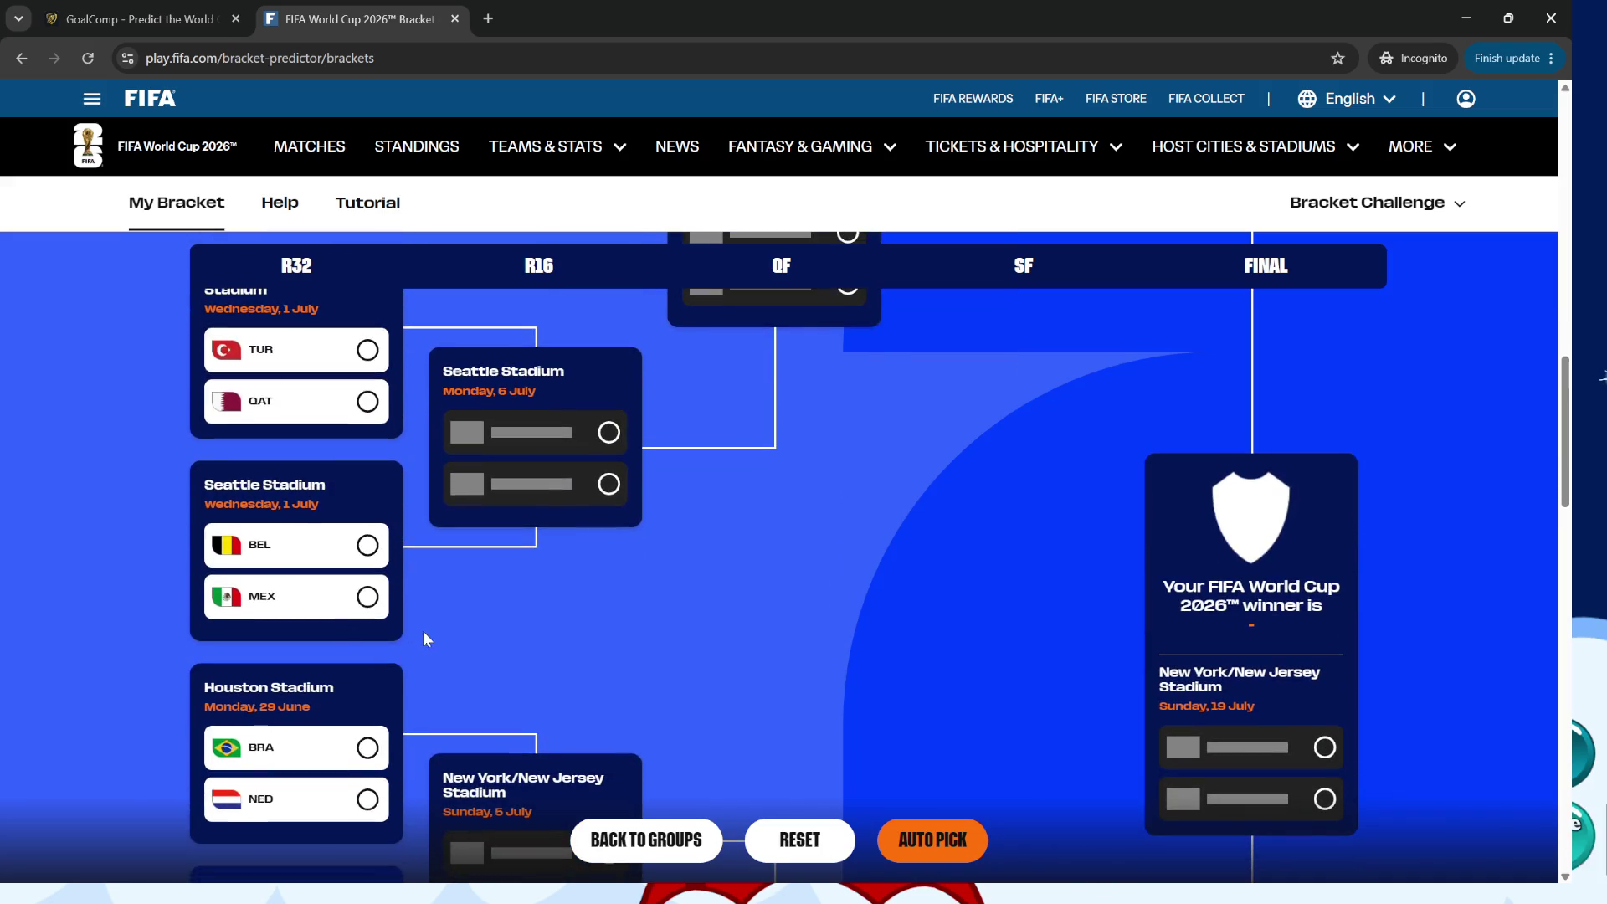
{"action": "scroll", "coordinate": [423, 632], "scroll_direction": "down", "scroll_amount": 1}
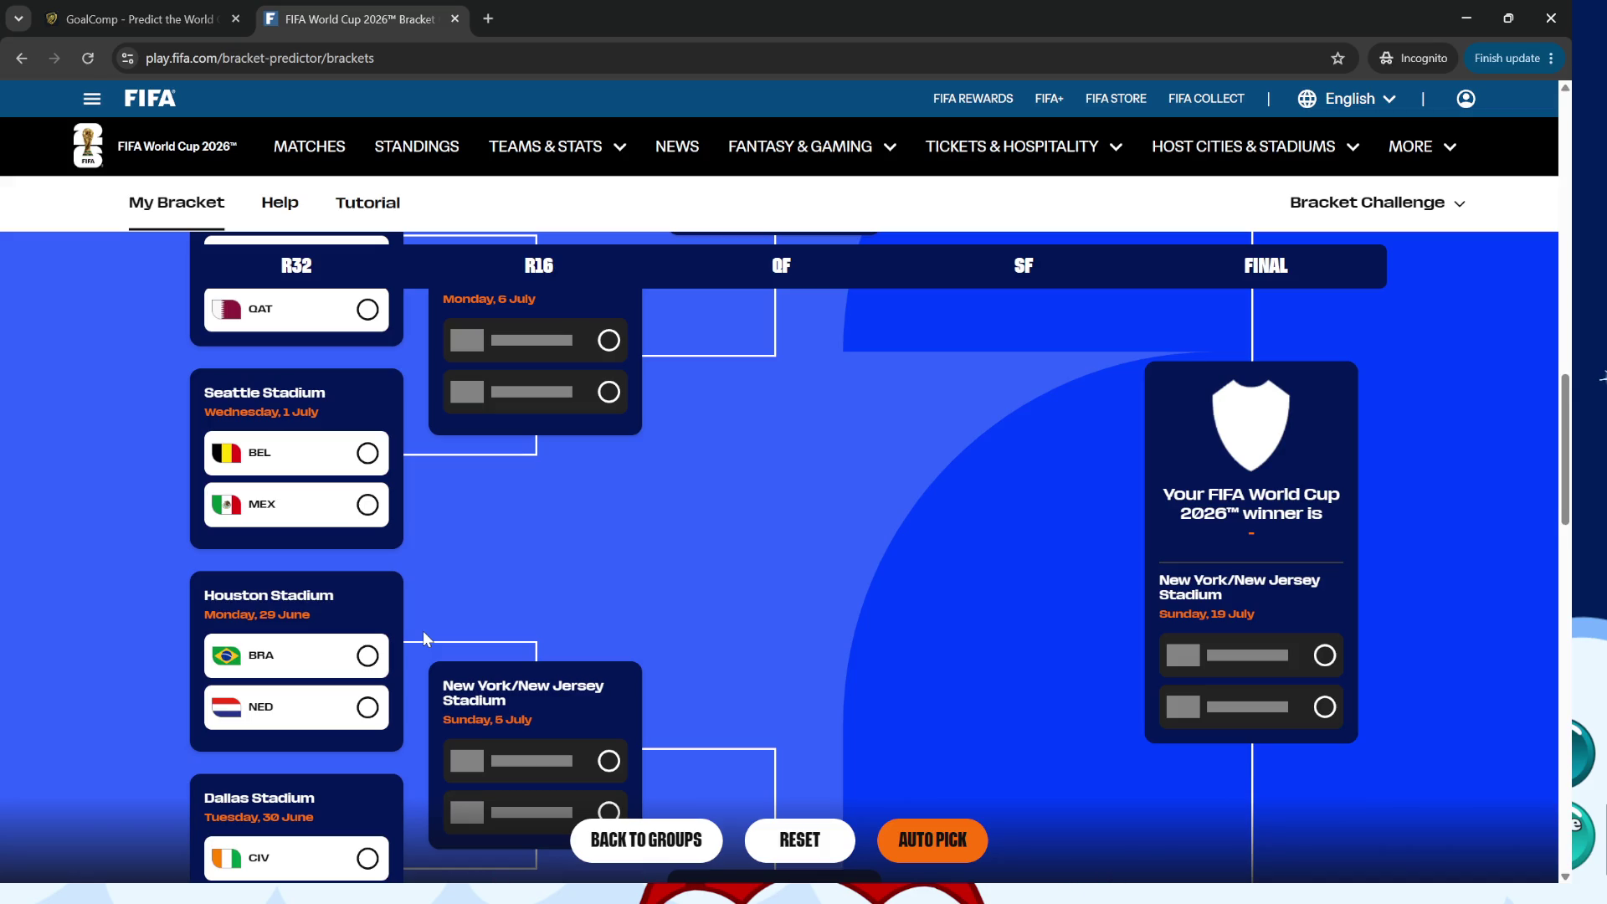
{"action": "scroll", "coordinate": [424, 639], "scroll_direction": "down", "scroll_amount": 3}
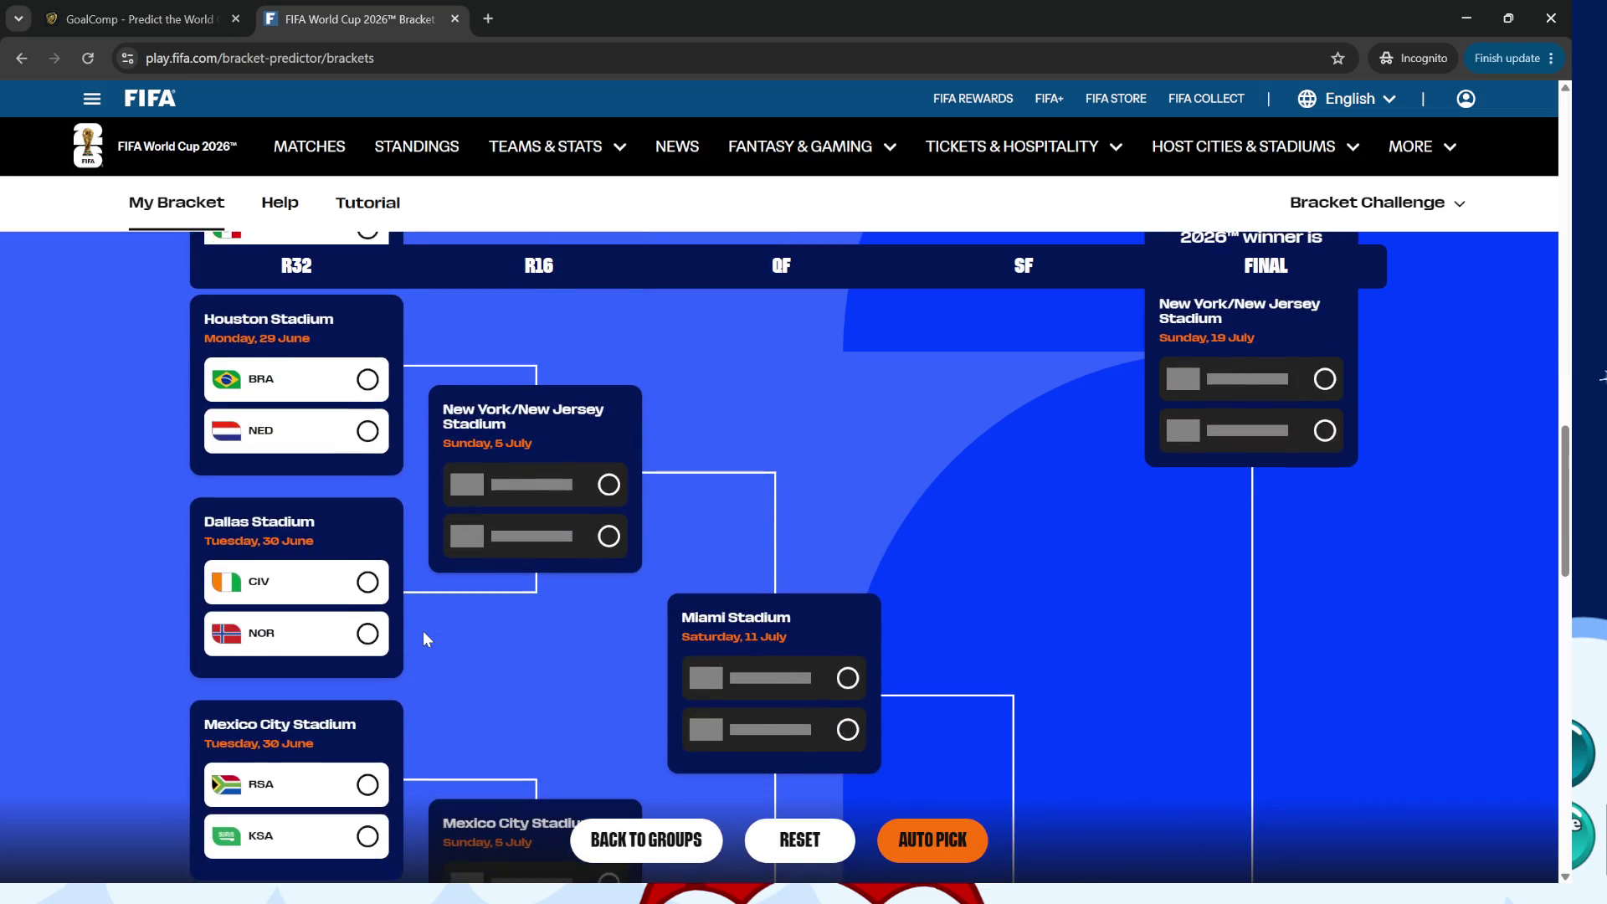
{"action": "scroll", "coordinate": [423, 637], "scroll_direction": "down", "scroll_amount": 2}
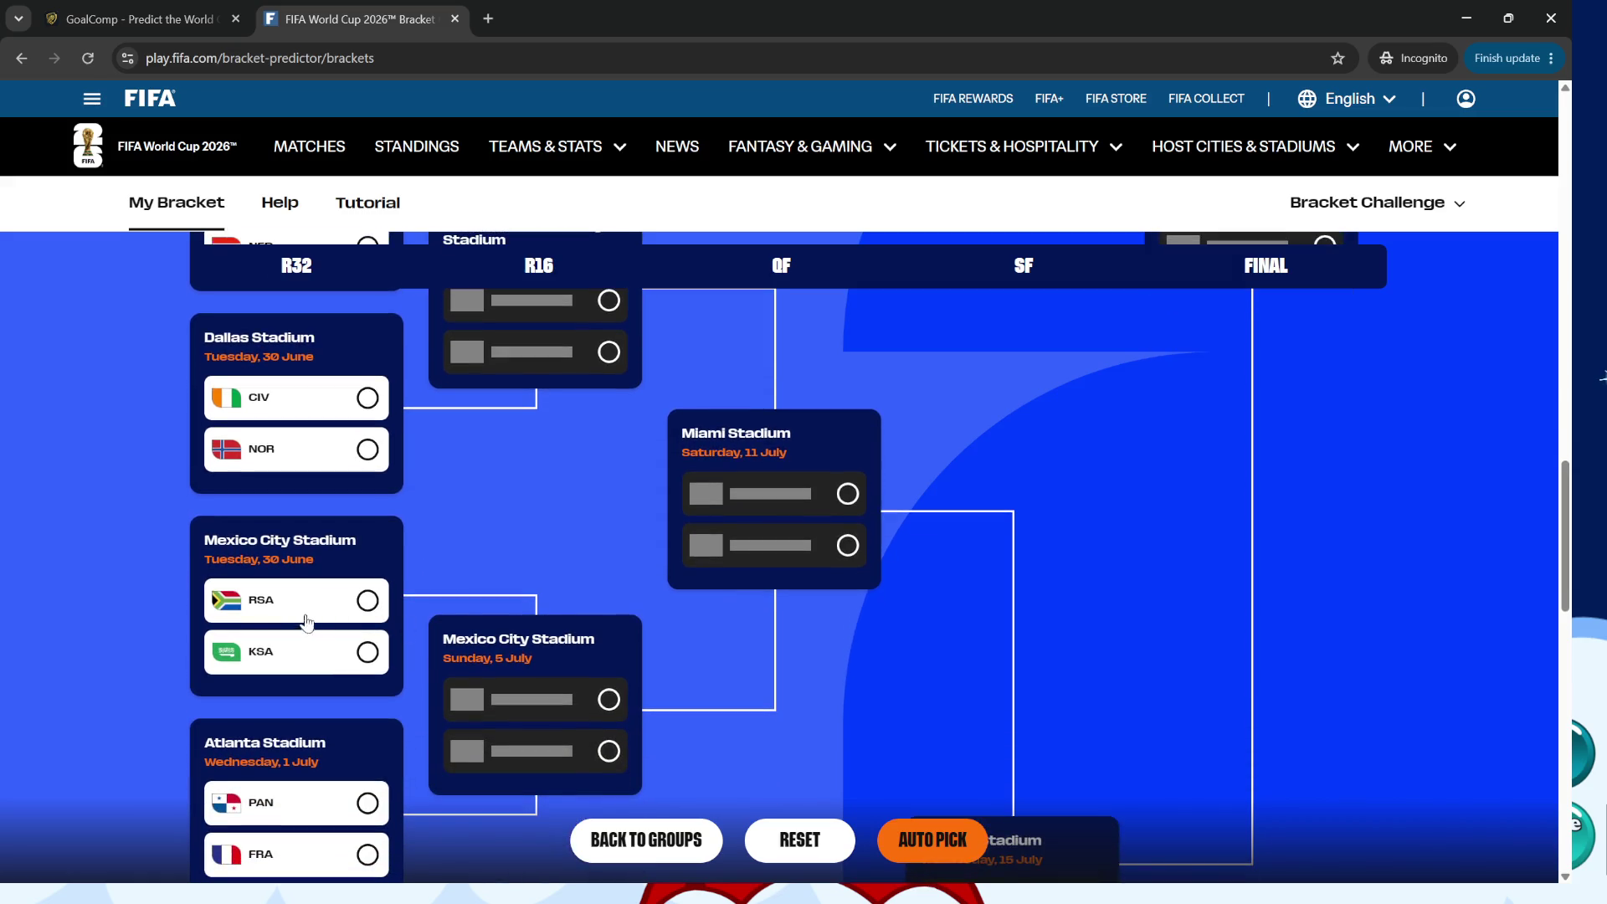
{"action": "scroll", "coordinate": [326, 652], "scroll_direction": "down", "scroll_amount": 2}
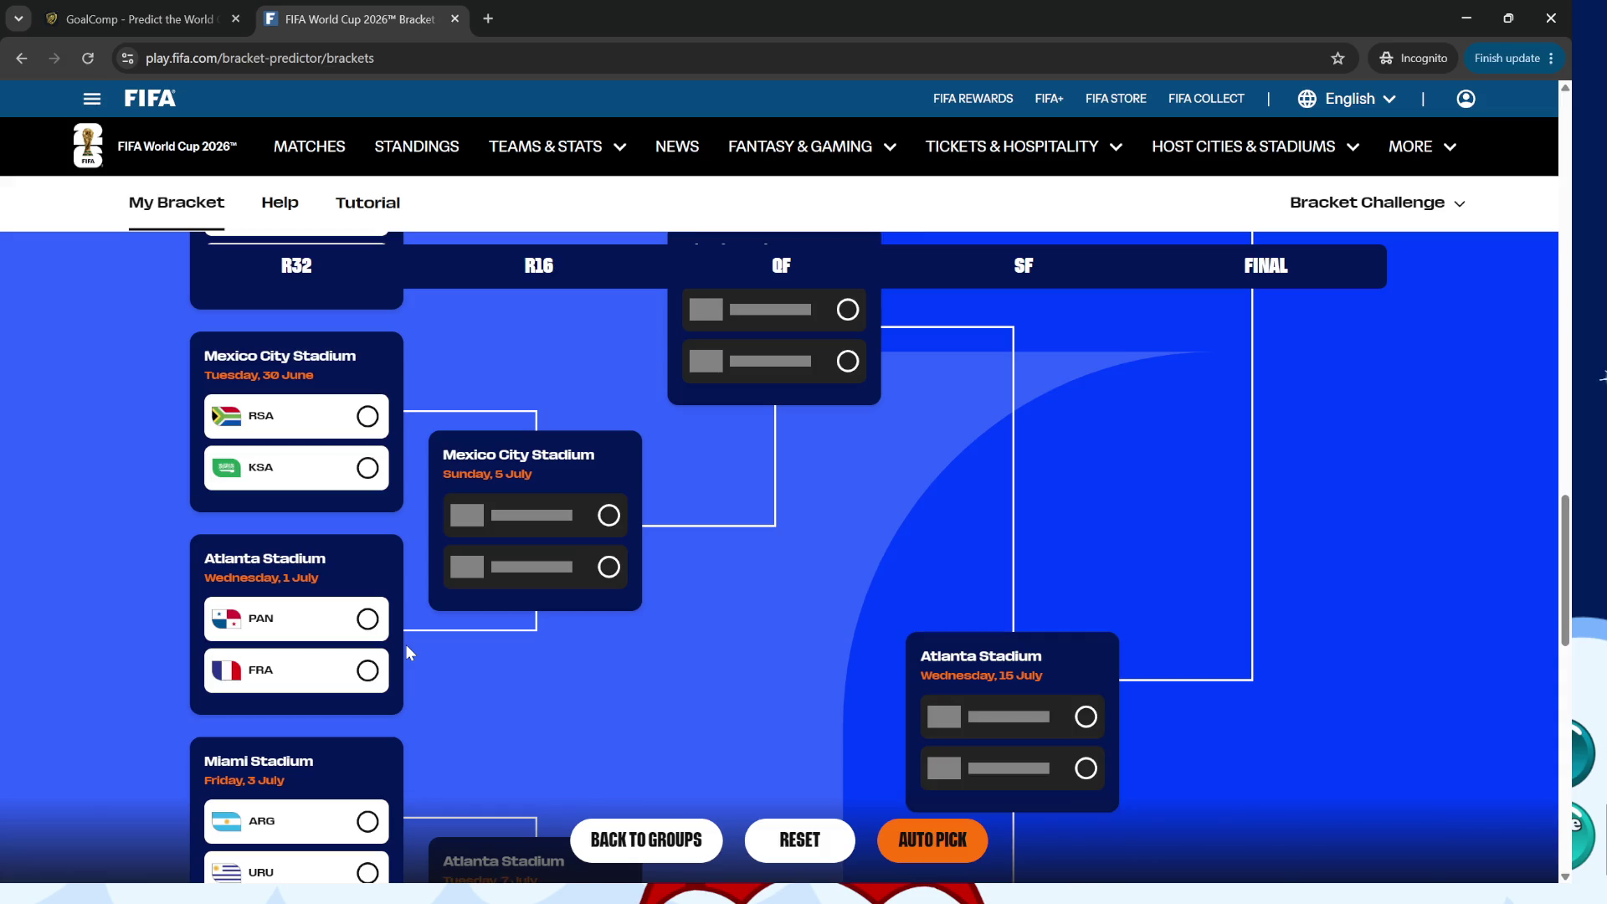
{"action": "scroll", "coordinate": [405, 645], "scroll_direction": "down", "scroll_amount": 1}
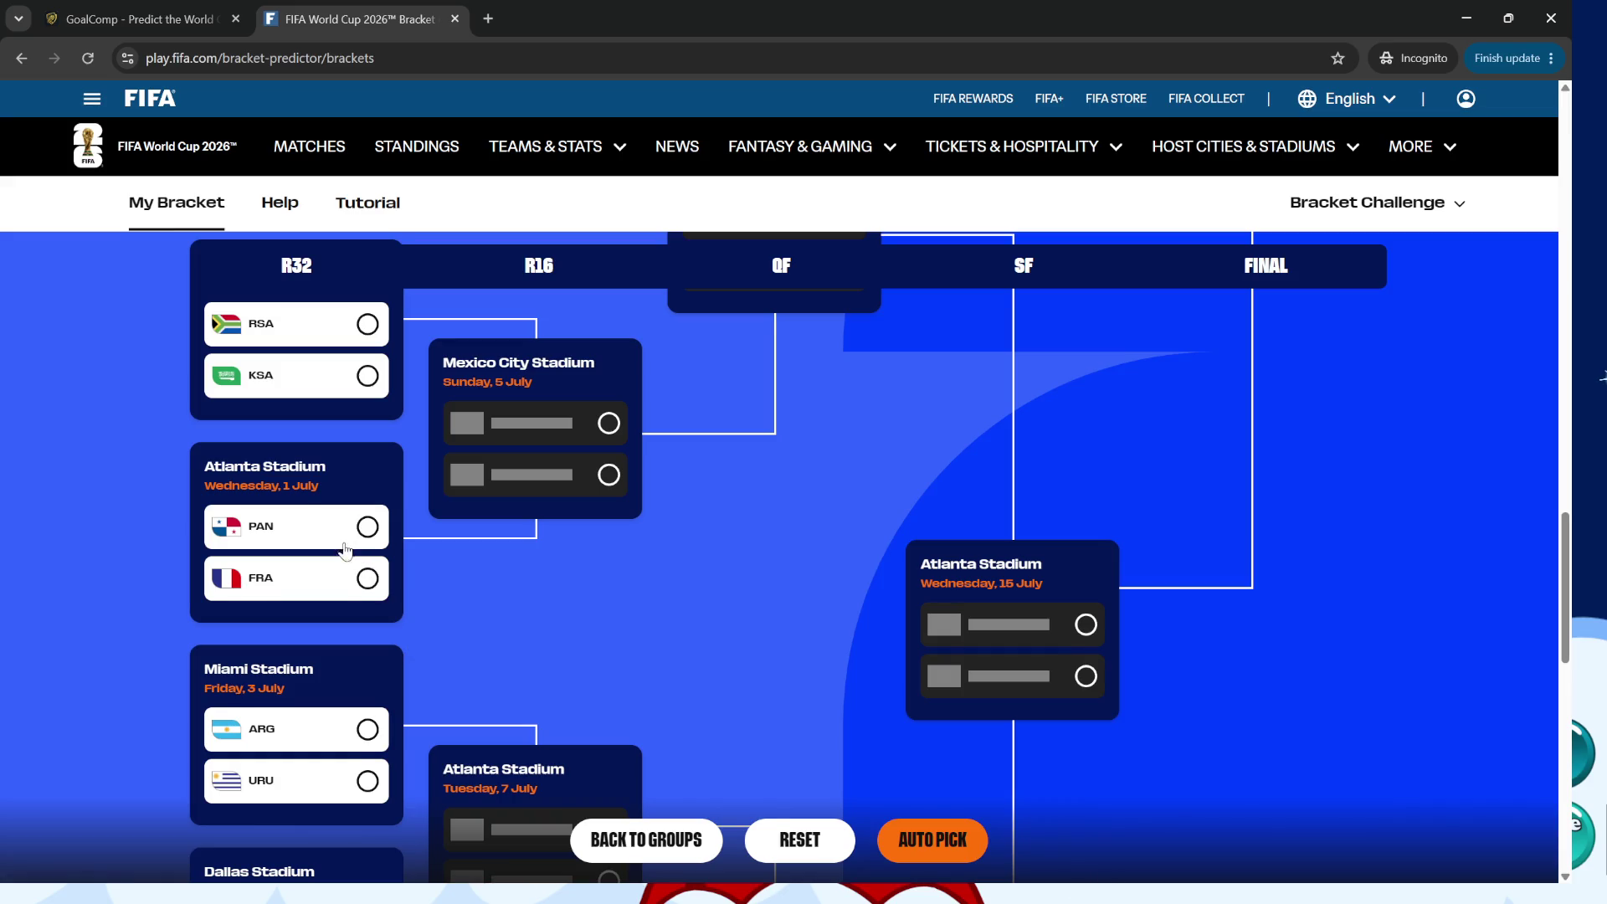
{"action": "scroll", "coordinate": [345, 550], "scroll_direction": "down", "scroll_amount": 2}
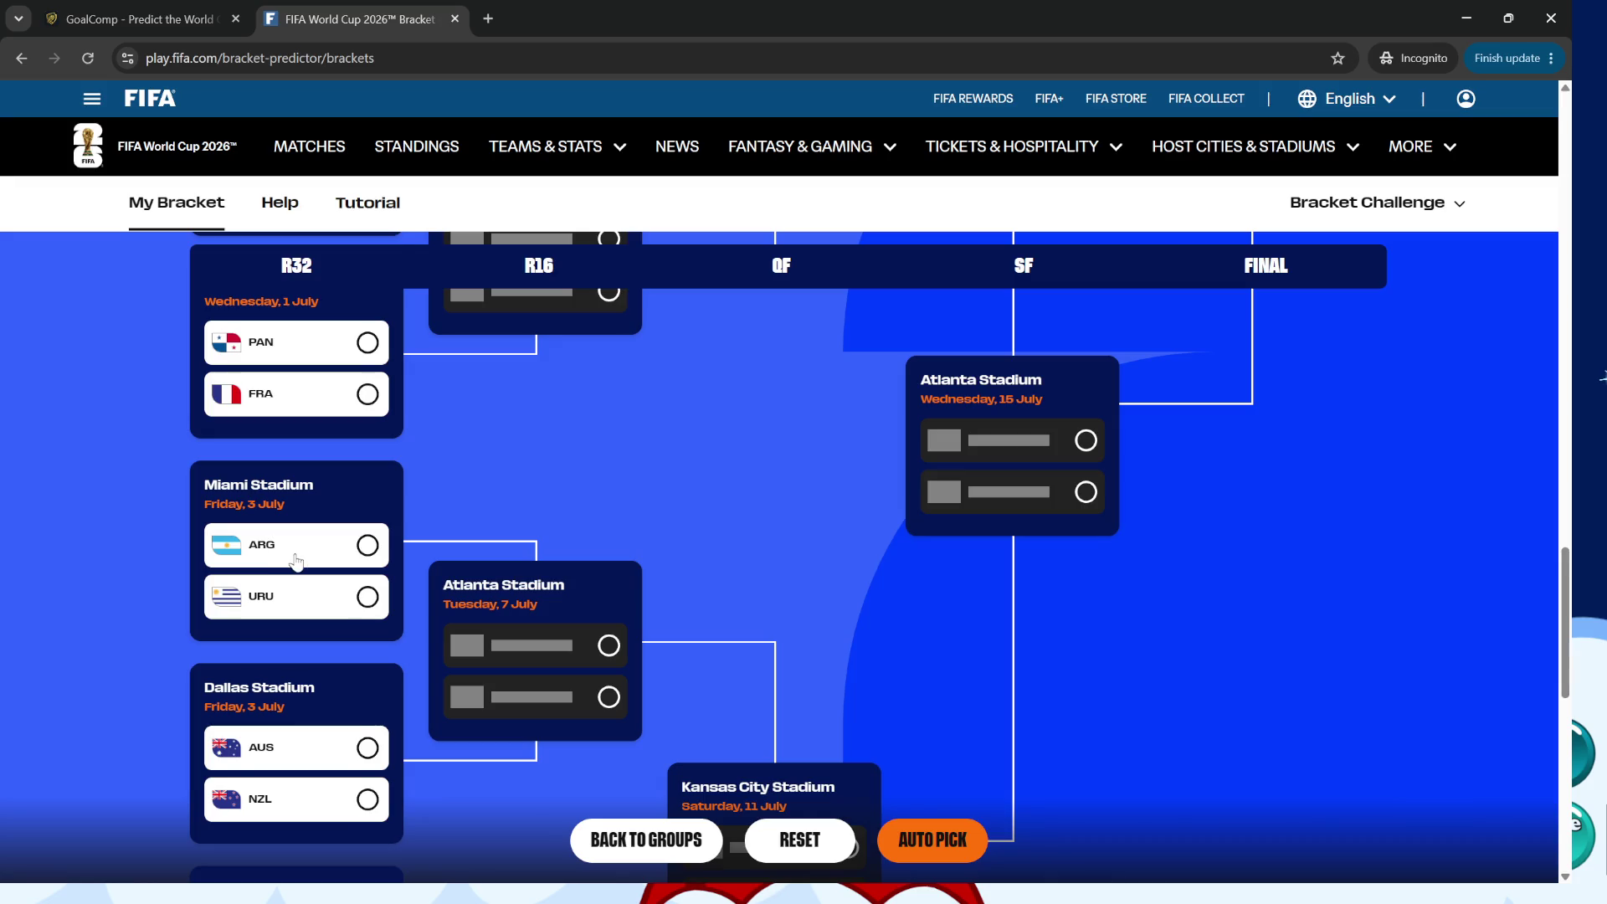
{"action": "scroll", "coordinate": [295, 561], "scroll_direction": "down", "scroll_amount": 1}
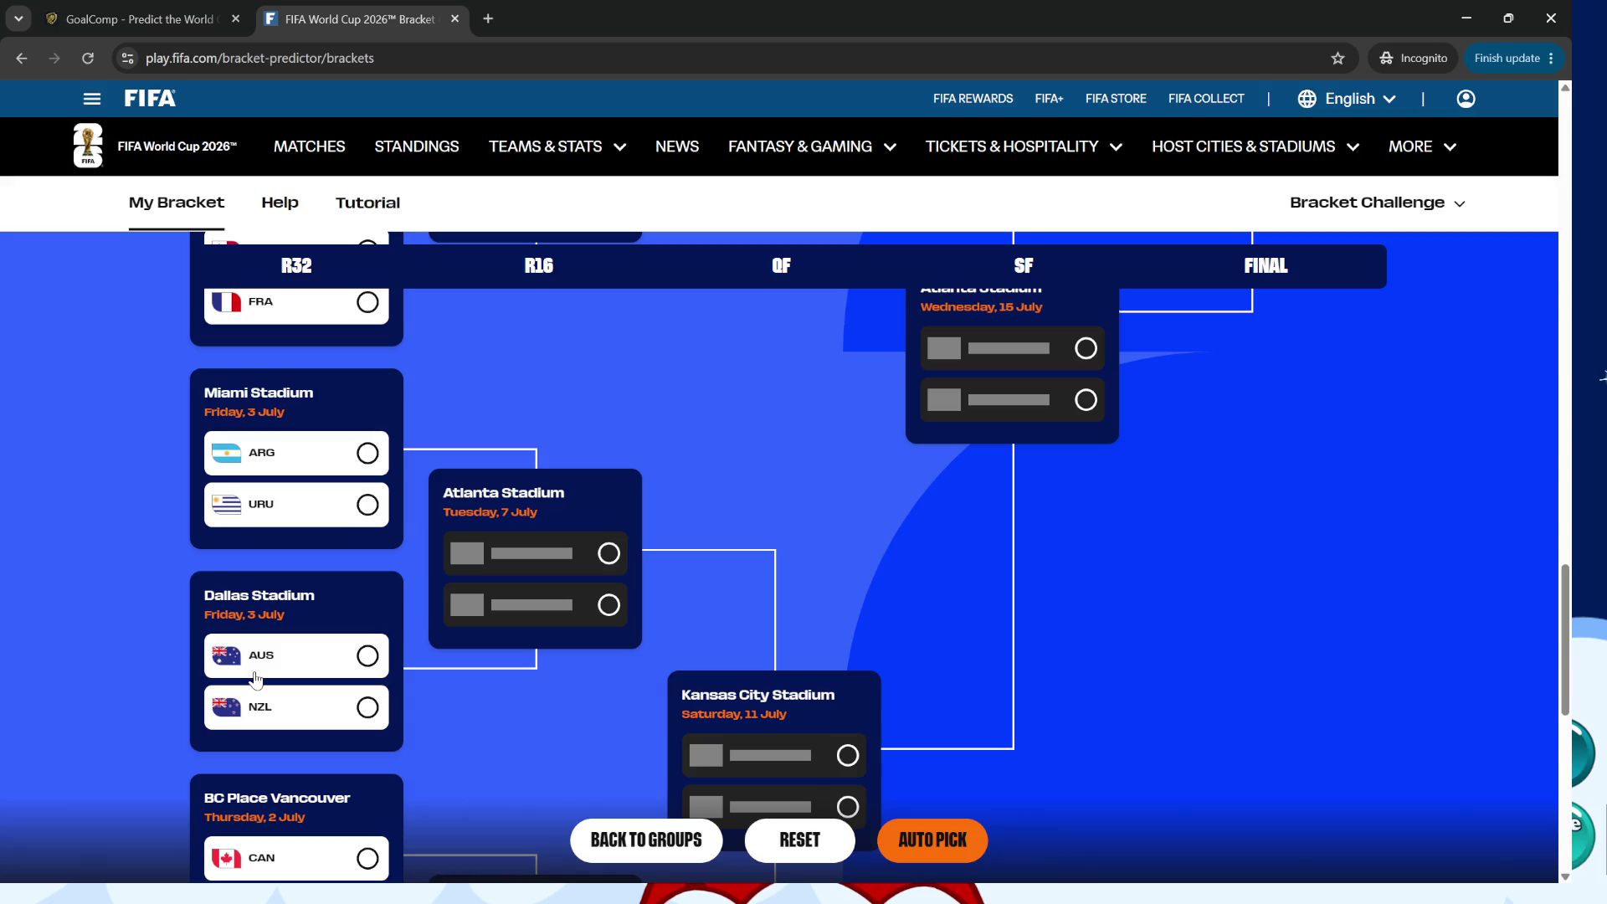
{"action": "scroll", "coordinate": [255, 680], "scroll_direction": "down", "scroll_amount": 2}
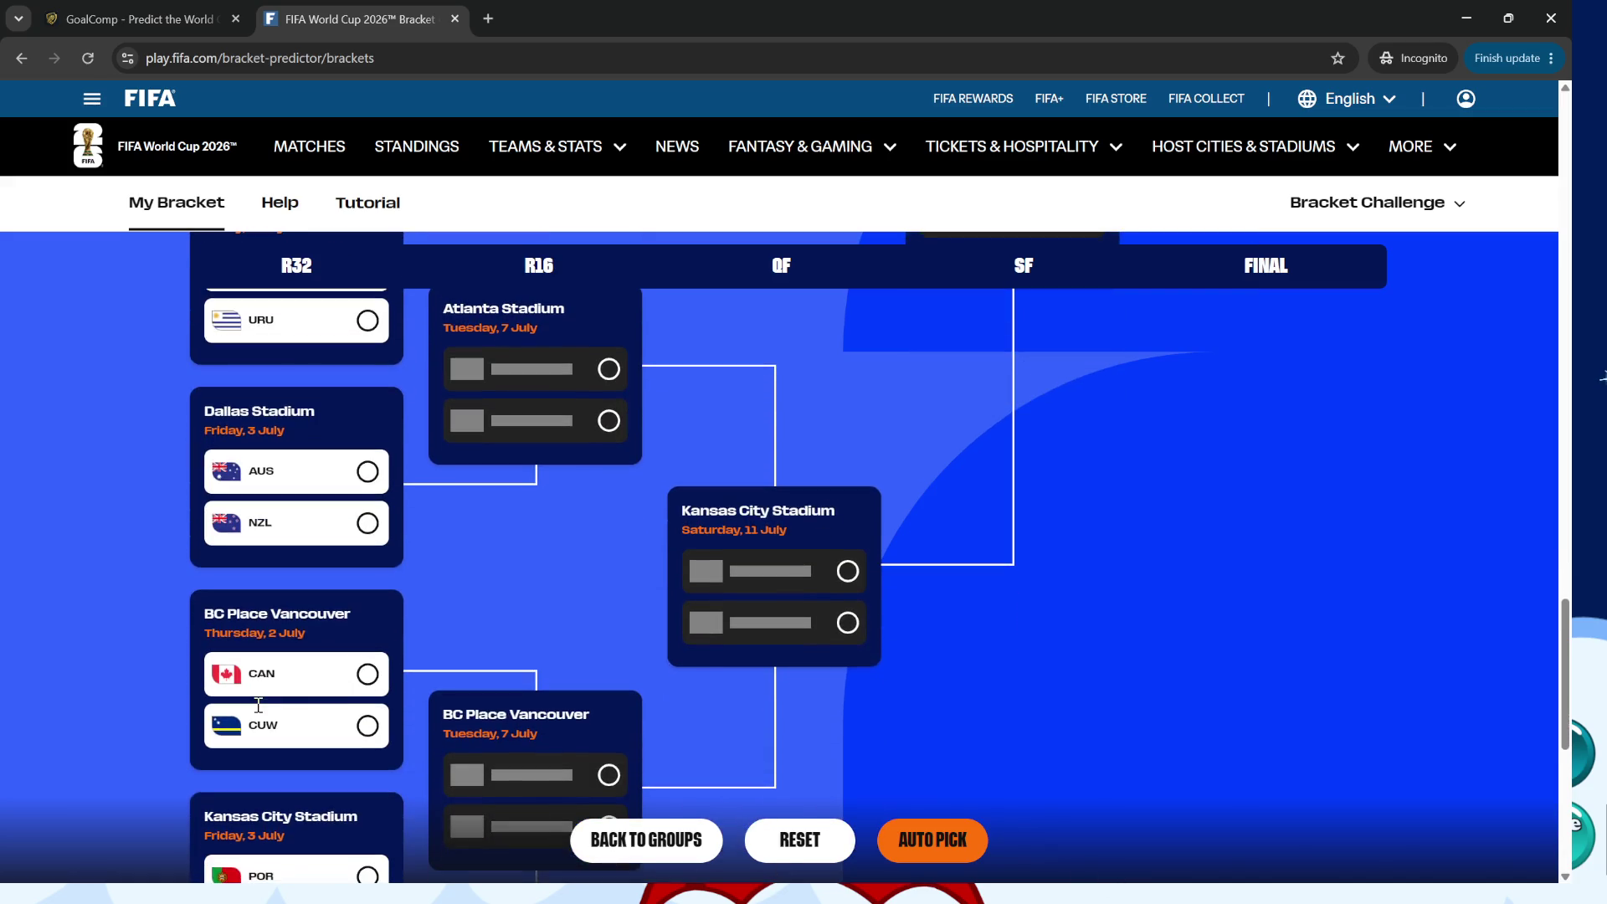
{"action": "scroll", "coordinate": [339, 693], "scroll_direction": "down", "scroll_amount": 1}
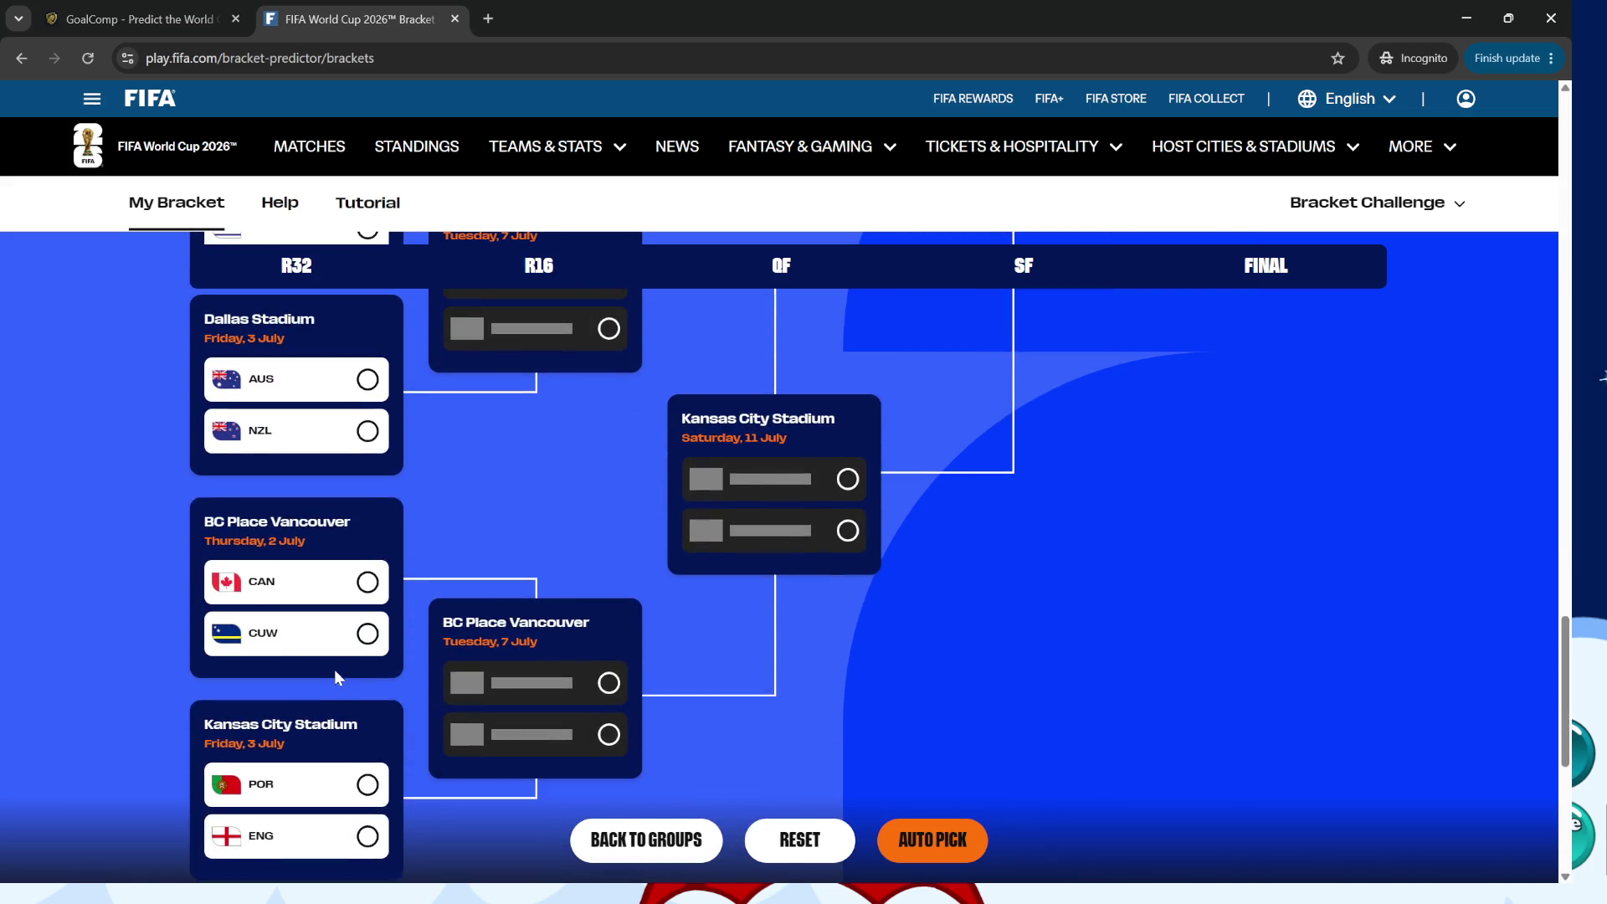
{"action": "scroll", "coordinate": [328, 651], "scroll_direction": "down", "scroll_amount": 1}
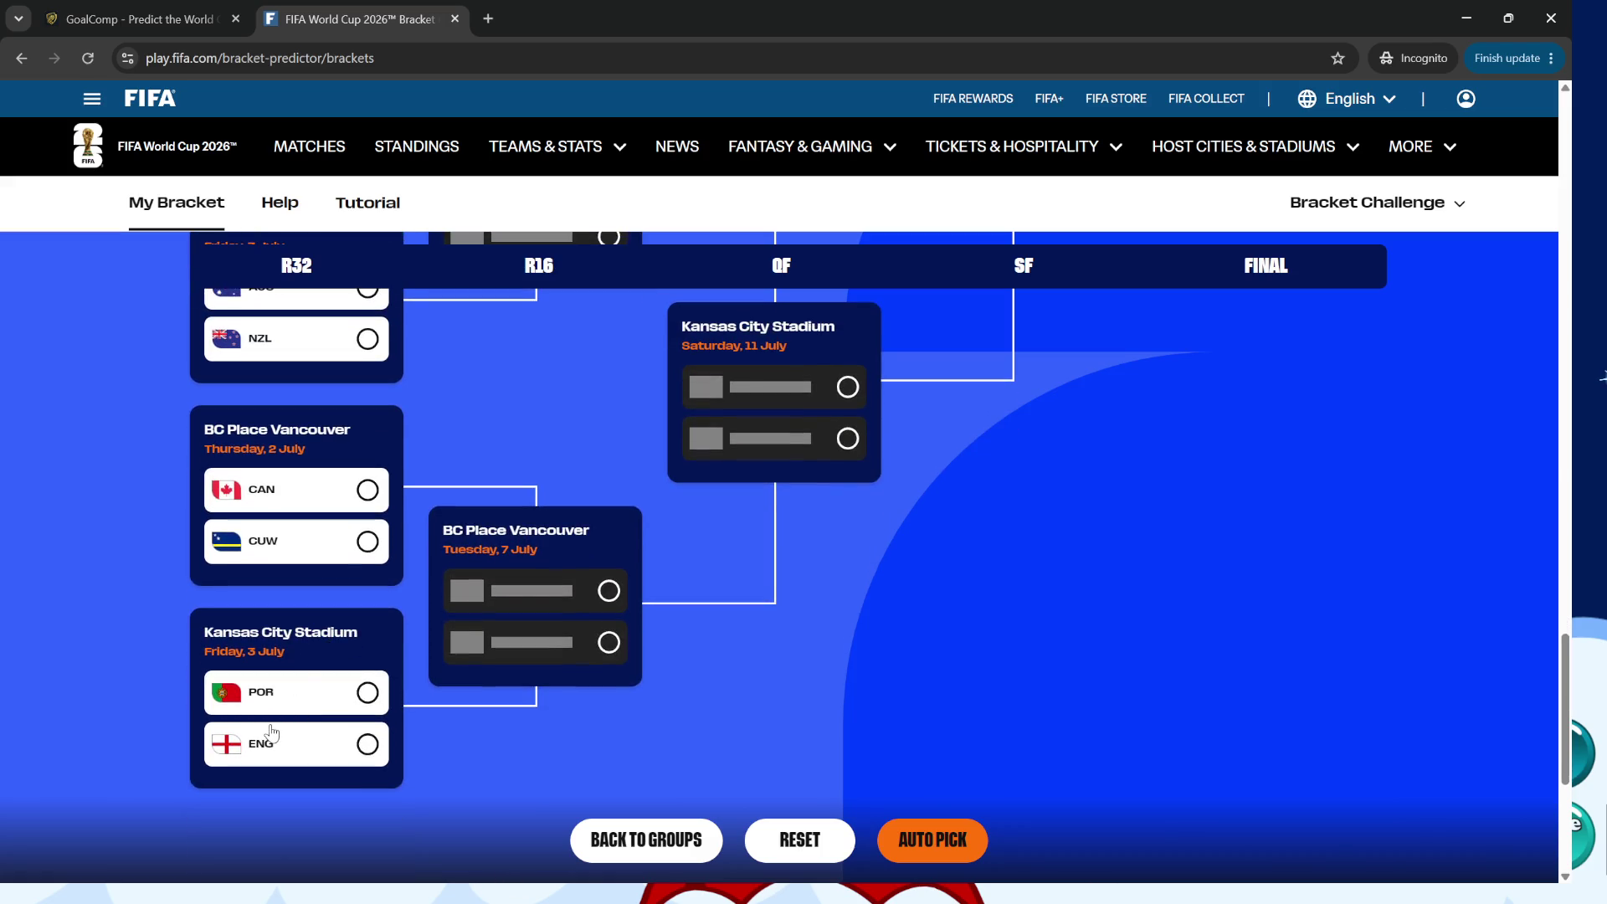
{"action": "scroll", "coordinate": [272, 735], "scroll_direction": "up", "scroll_amount": 6}
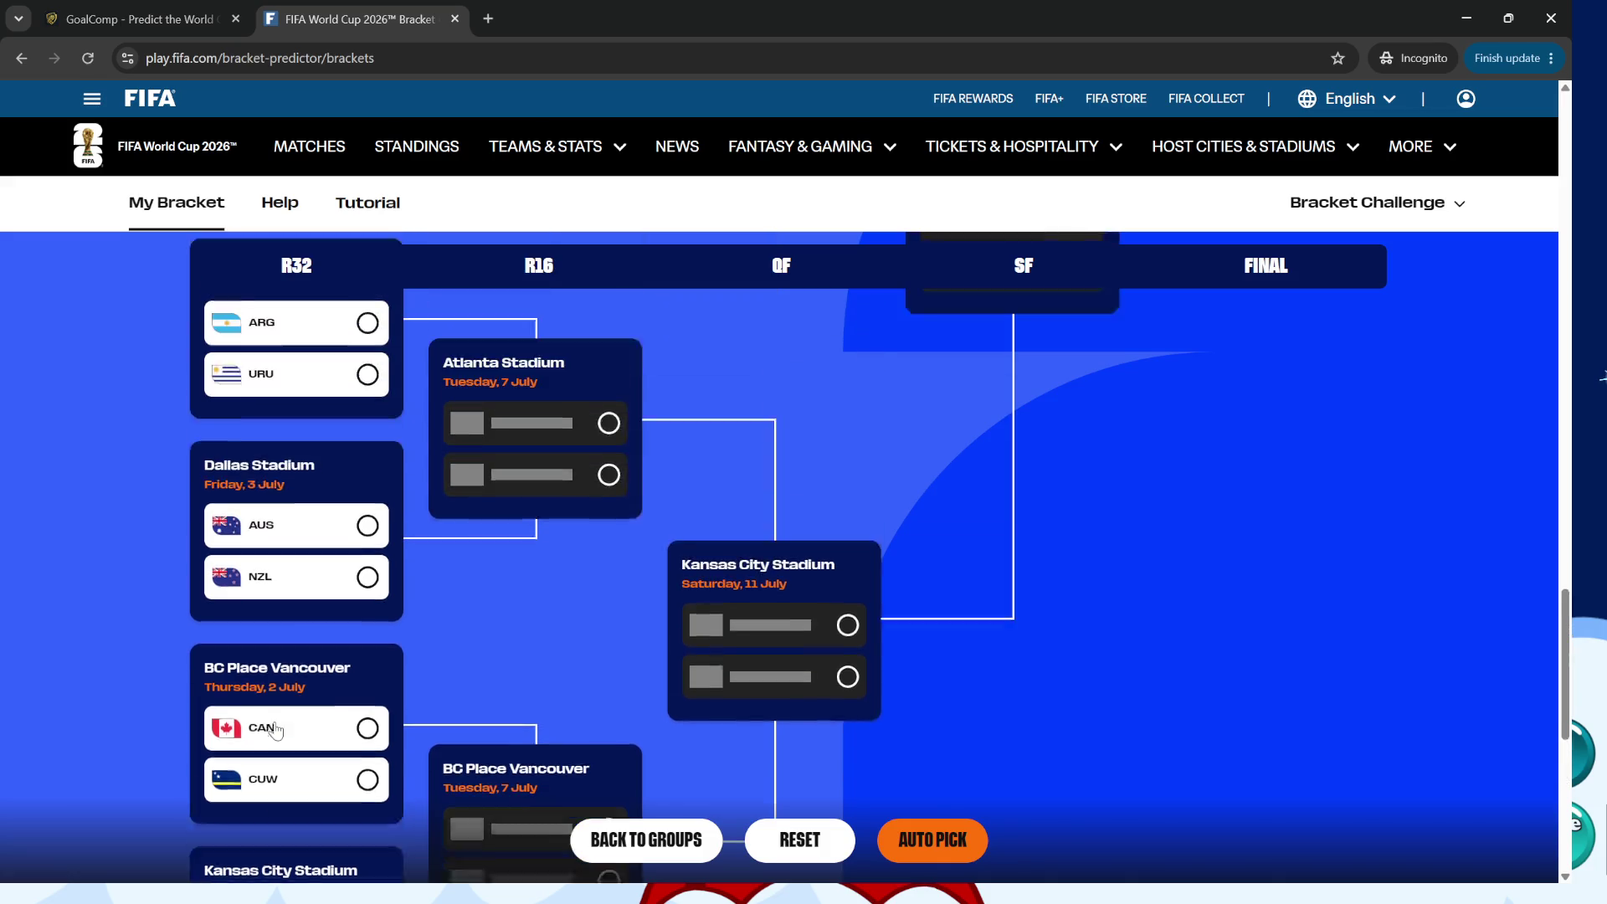
{"action": "scroll", "coordinate": [266, 653], "scroll_direction": "up", "scroll_amount": 6}
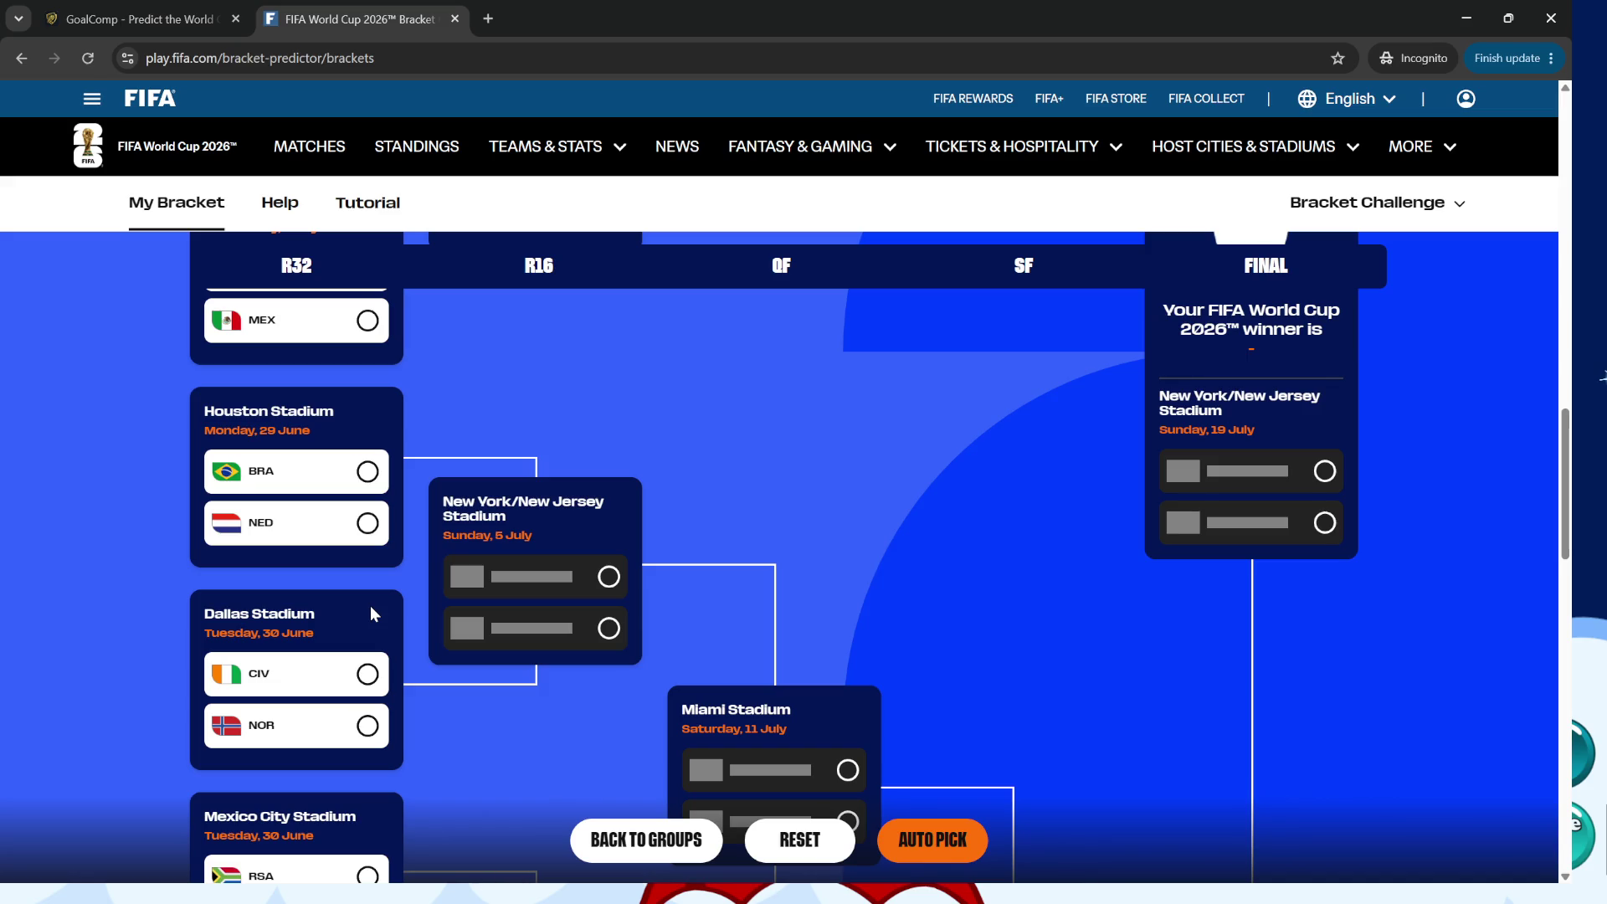
{"action": "scroll", "coordinate": [372, 614], "scroll_direction": "up", "scroll_amount": 8}
{"action": "scroll", "coordinate": [384, 617], "scroll_direction": "up", "scroll_amount": 10}
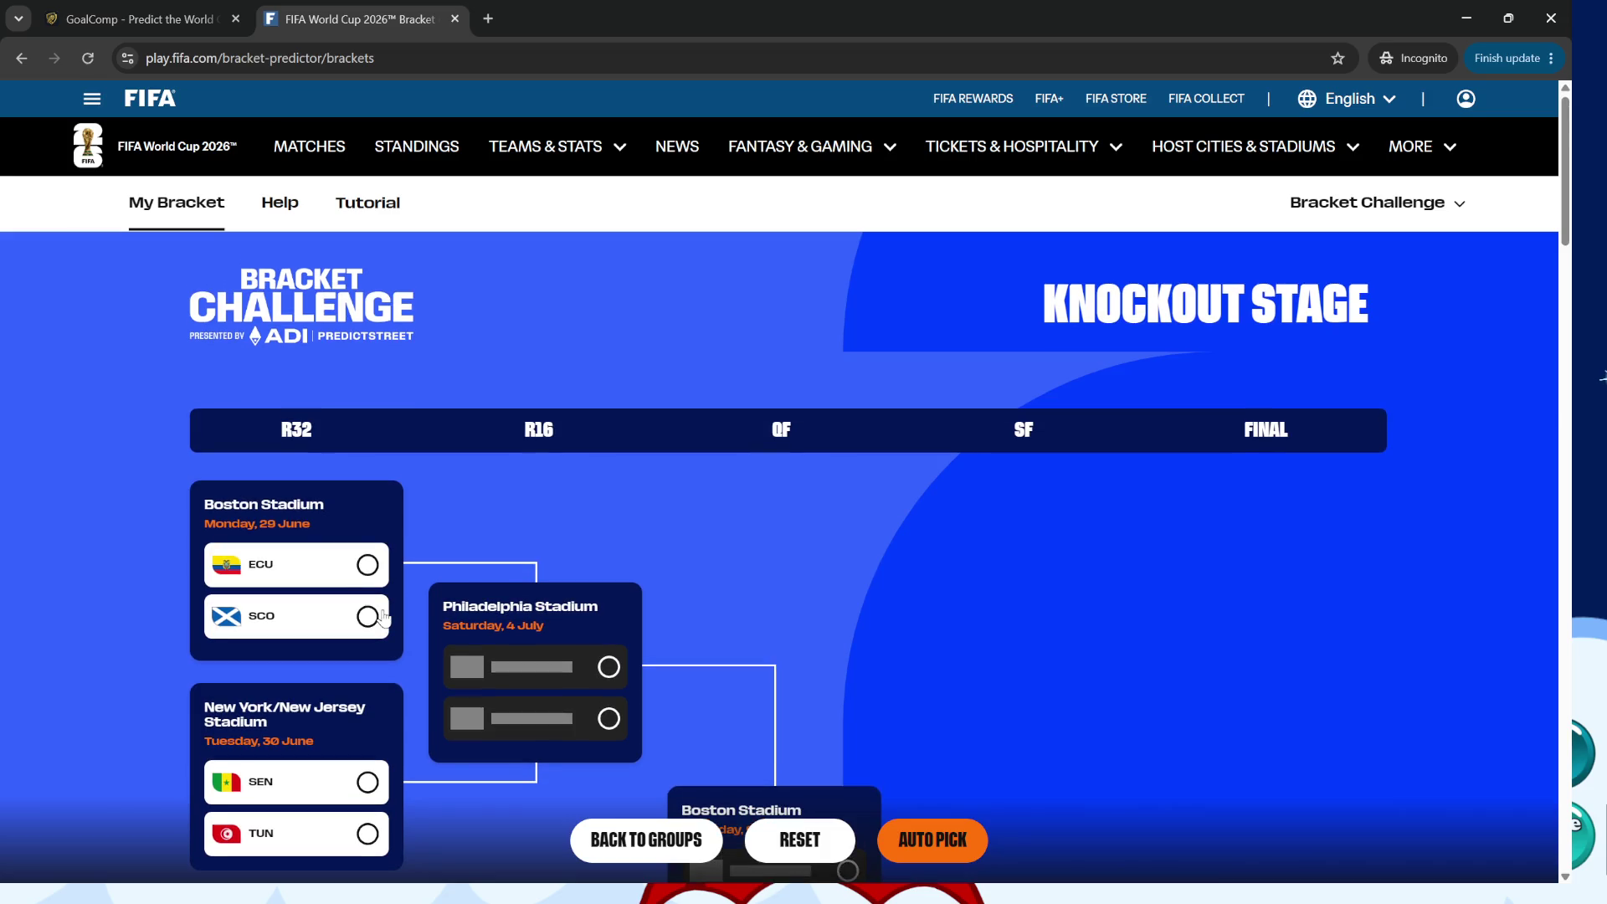
{"action": "scroll", "coordinate": [384, 617], "scroll_direction": "down", "scroll_amount": 1}
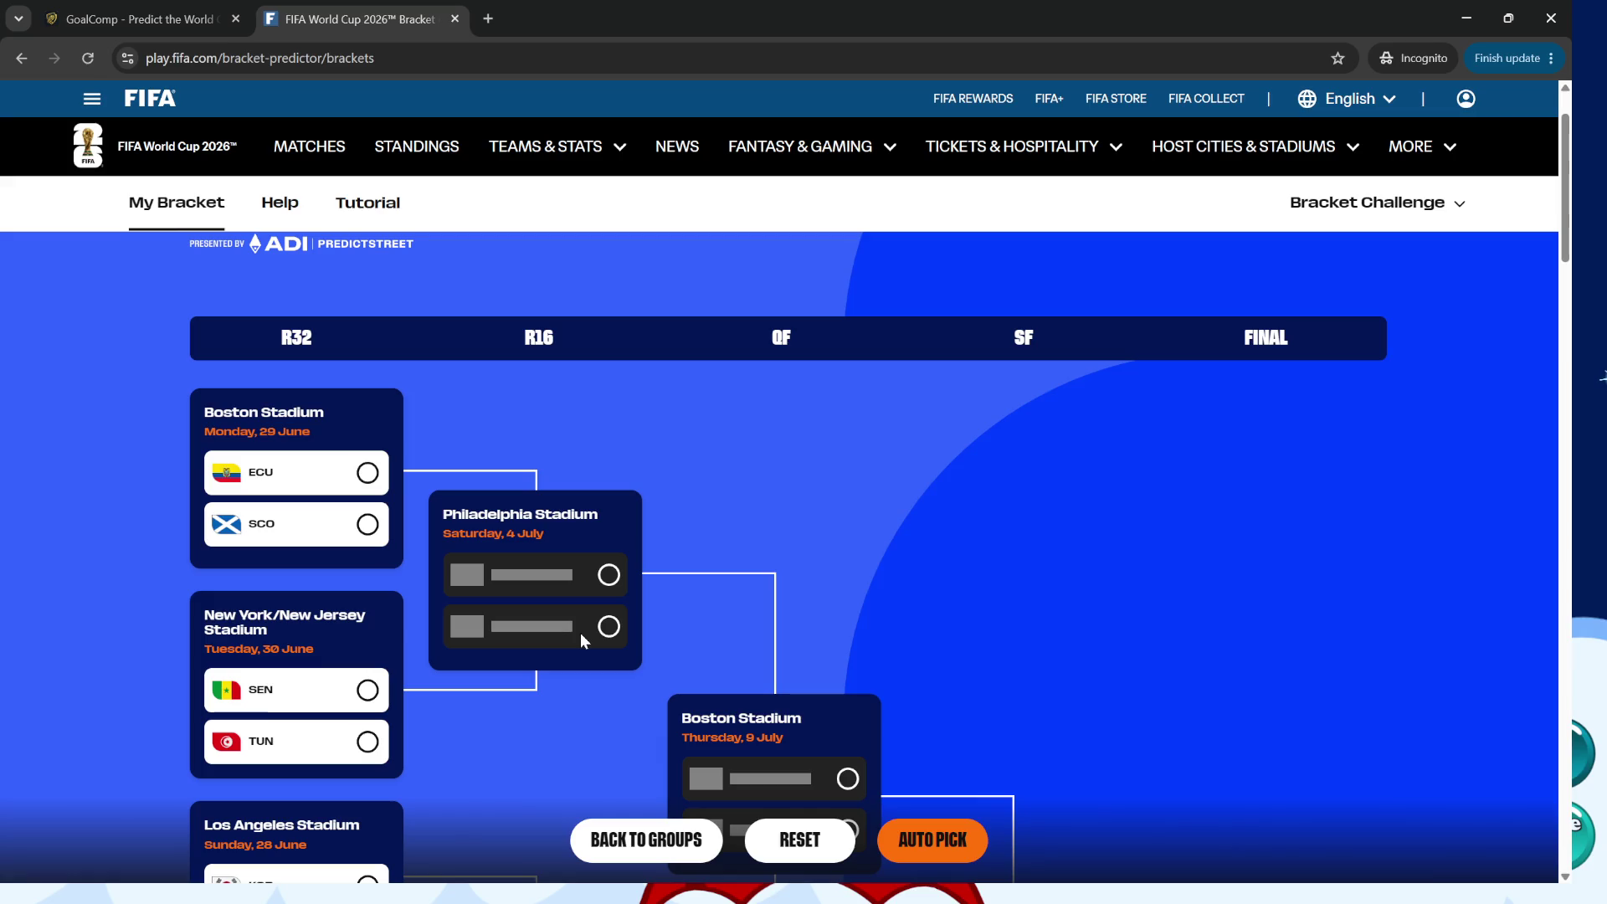
Zoom the bracket page out two levels with Ctrl+minus and scroll through the bracket.
{"action": "scroll", "coordinate": [865, 500], "scroll_direction": "down", "scroll_amount": 1}
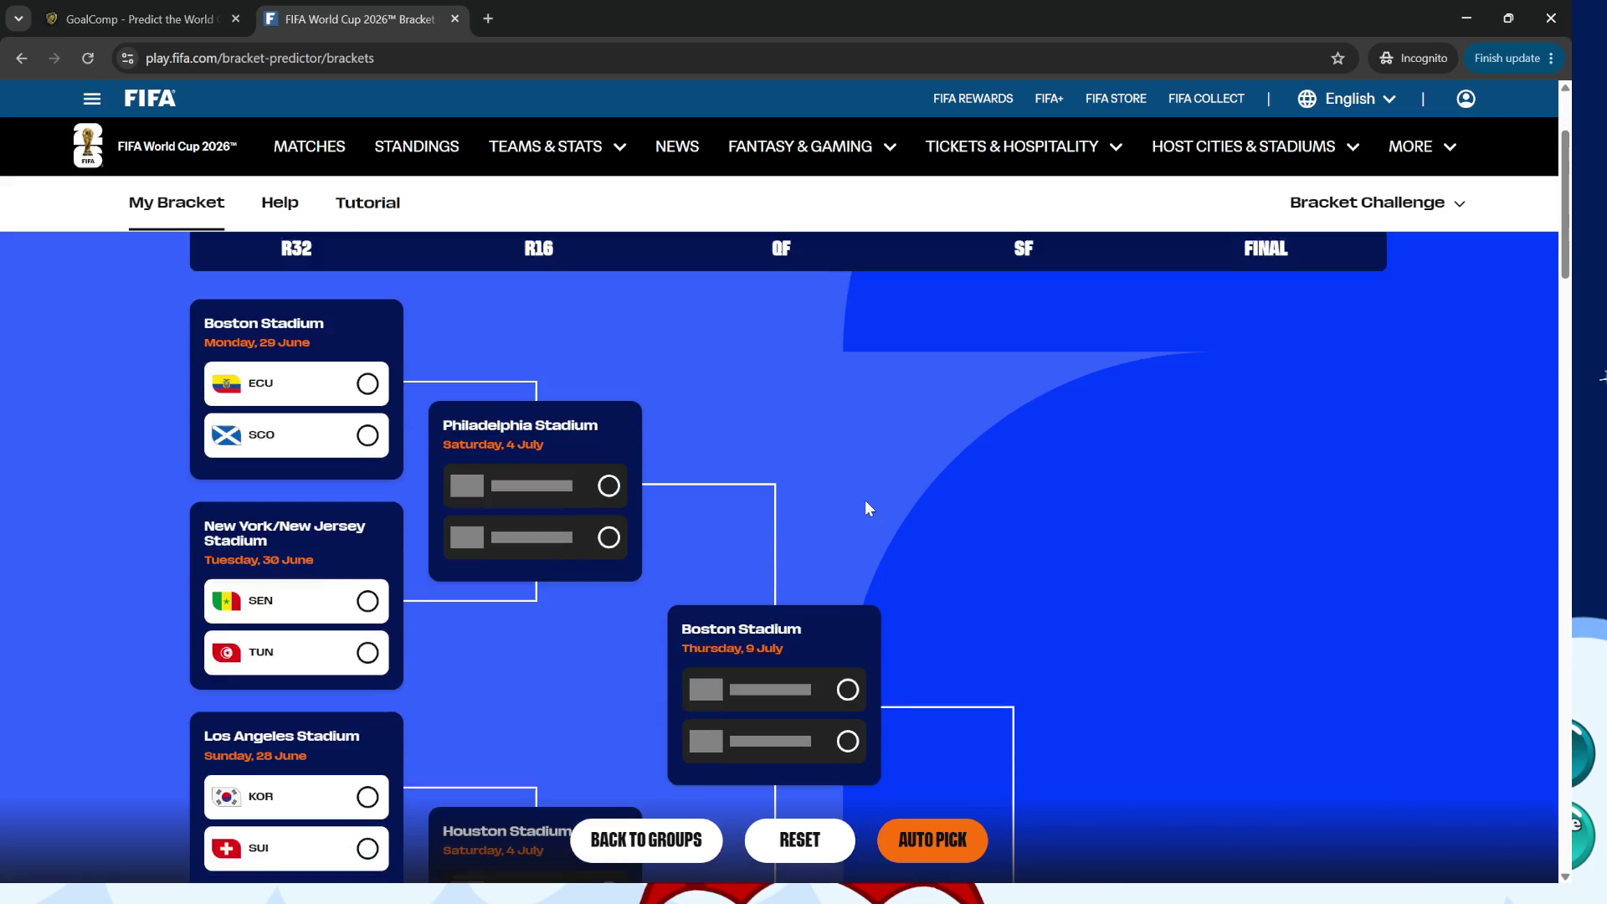
{"action": "key", "text": "ctrl+minus"}
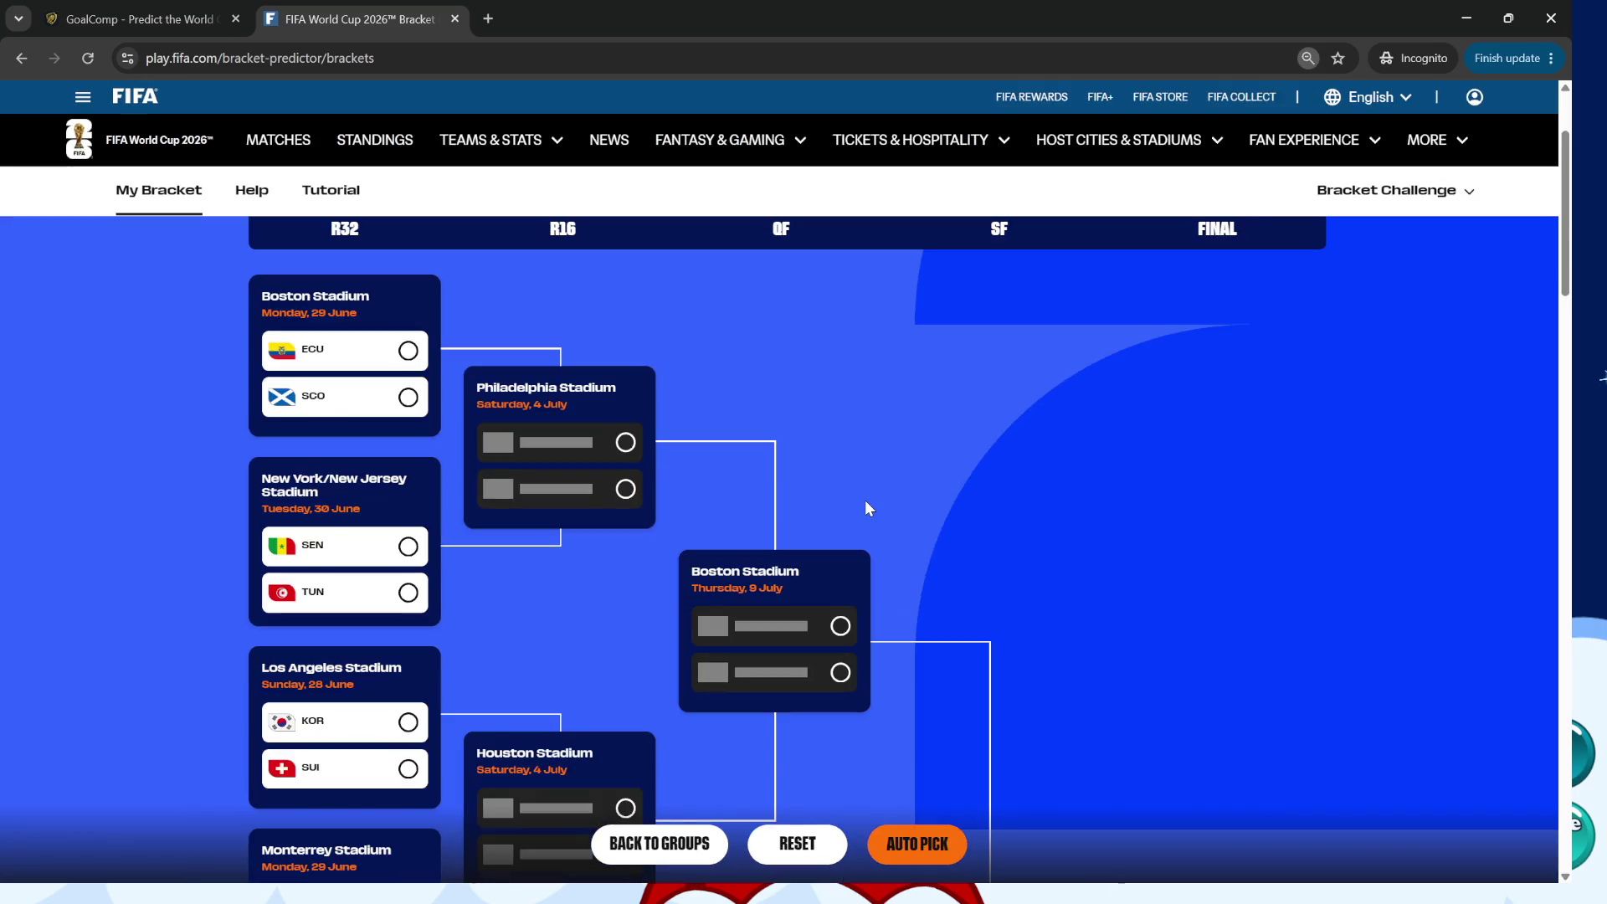
{"action": "key", "text": "ctrl+minus"}
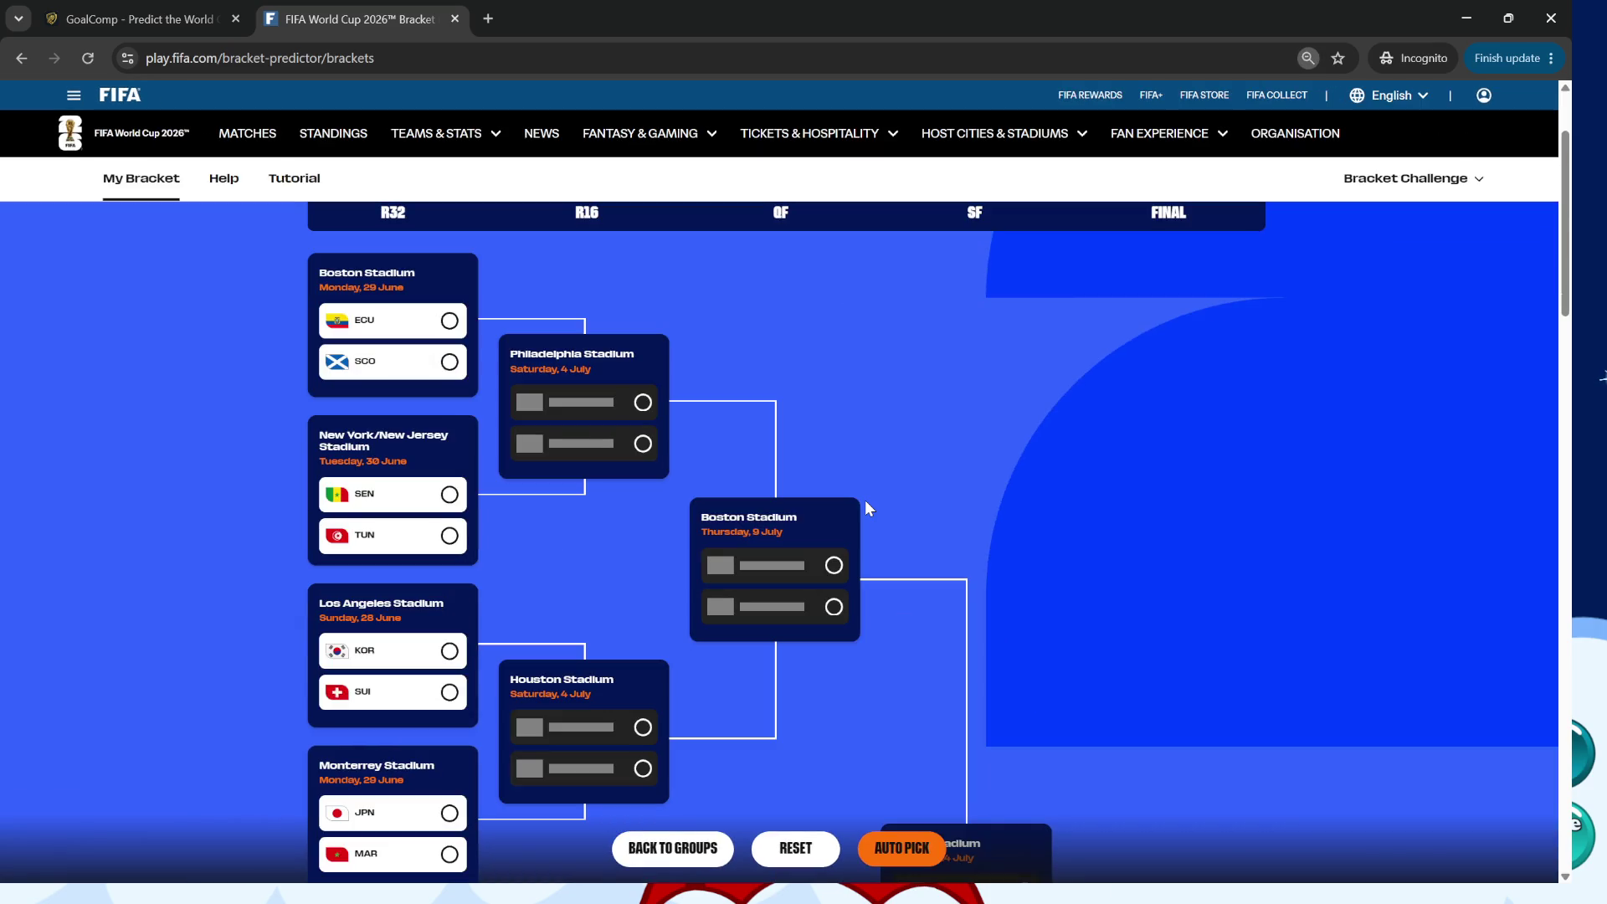
{"action": "scroll", "coordinate": [865, 499], "scroll_direction": "down", "scroll_amount": 2}
{"action": "scroll", "coordinate": [1148, 550], "scroll_direction": "up", "scroll_amount": 2}
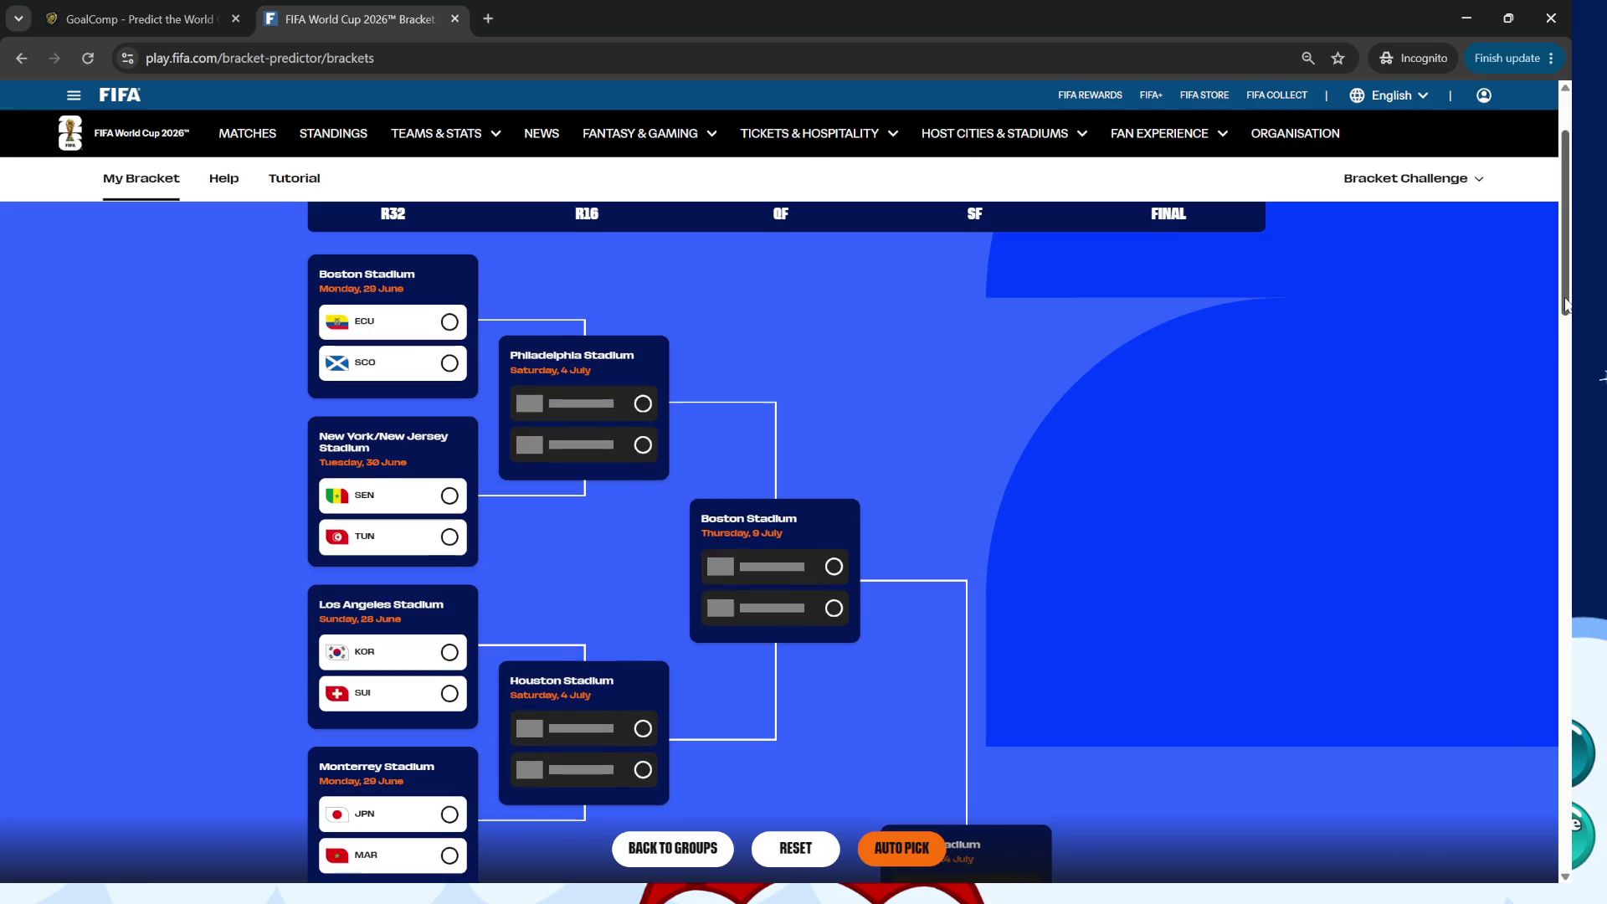
{"action": "scroll", "coordinate": [1558, 312], "scroll_direction": "down", "scroll_amount": 1}
{"action": "scroll", "coordinate": [1558, 312], "scroll_direction": "up", "scroll_amount": 2}
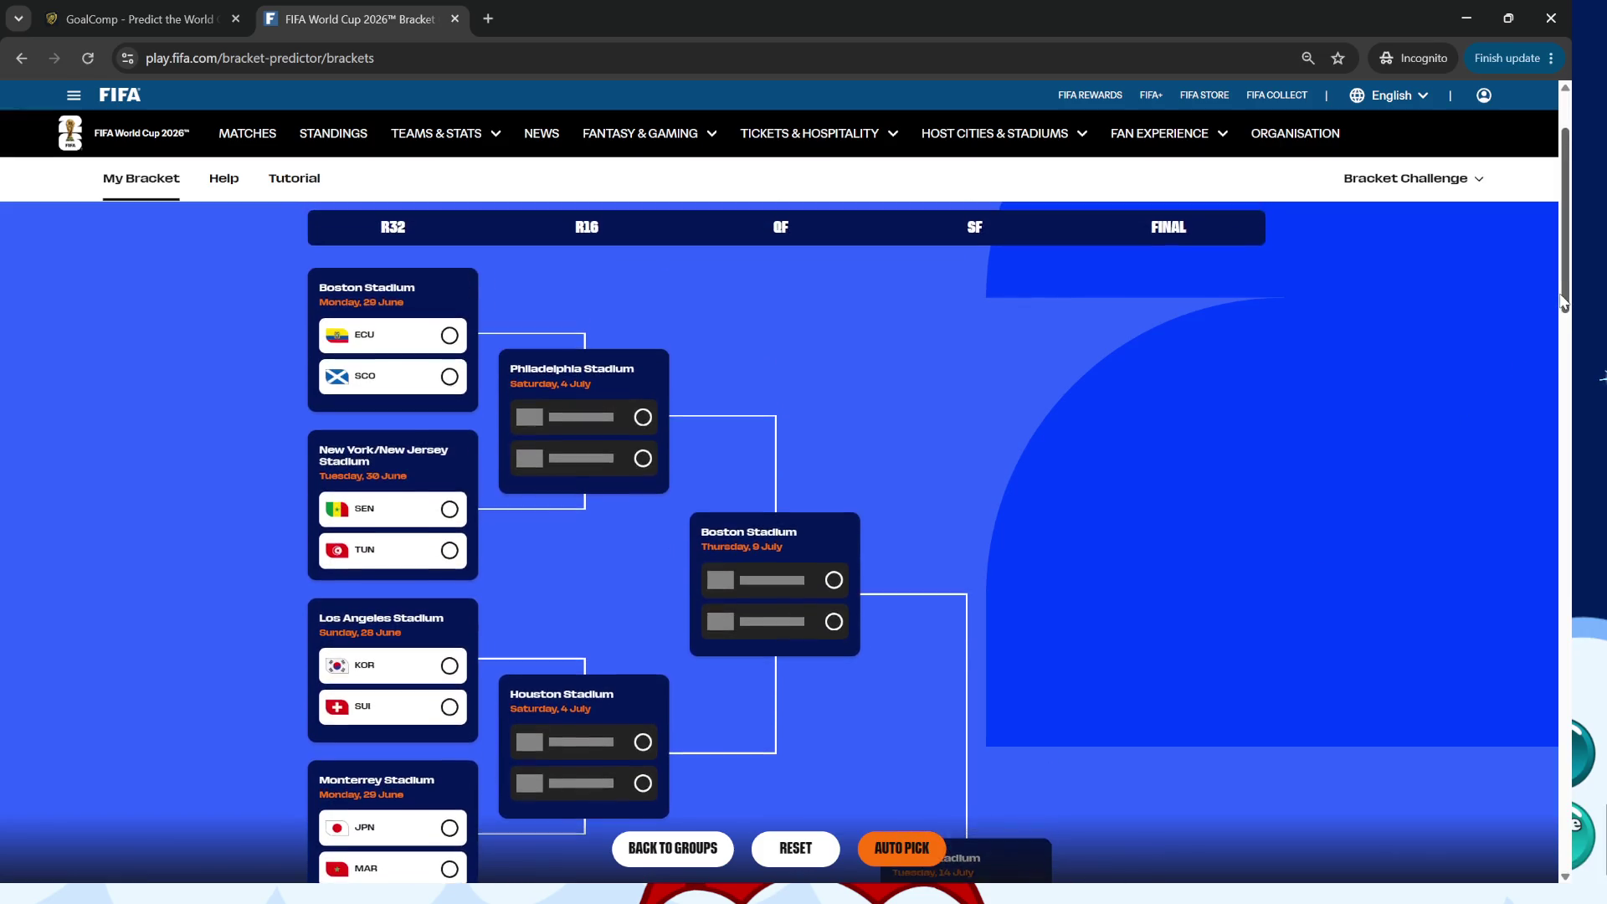
{"action": "scroll", "coordinate": [1559, 312], "scroll_direction": "down", "scroll_amount": 2}
{"action": "scroll", "coordinate": [398, 425], "scroll_direction": "down", "scroll_amount": 2}
{"action": "scroll", "coordinate": [398, 425], "scroll_direction": "down", "scroll_amount": 10}
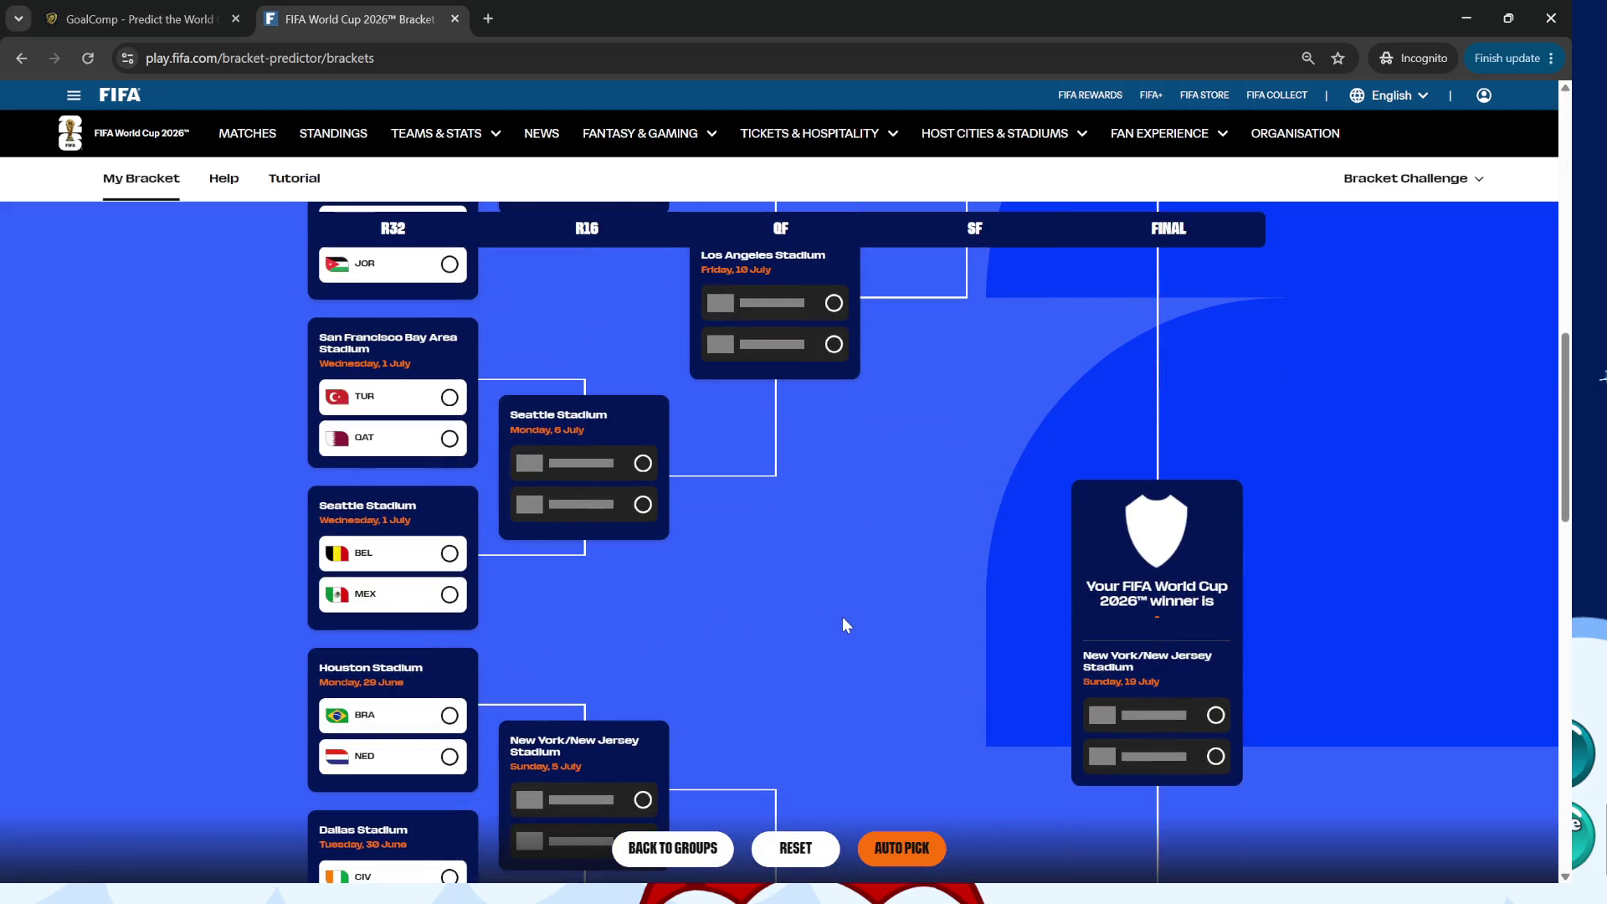
{"action": "scroll", "coordinate": [913, 615], "scroll_direction": "up", "scroll_amount": 8}
{"action": "scroll", "coordinate": [915, 622], "scroll_direction": "up", "scroll_amount": 6}
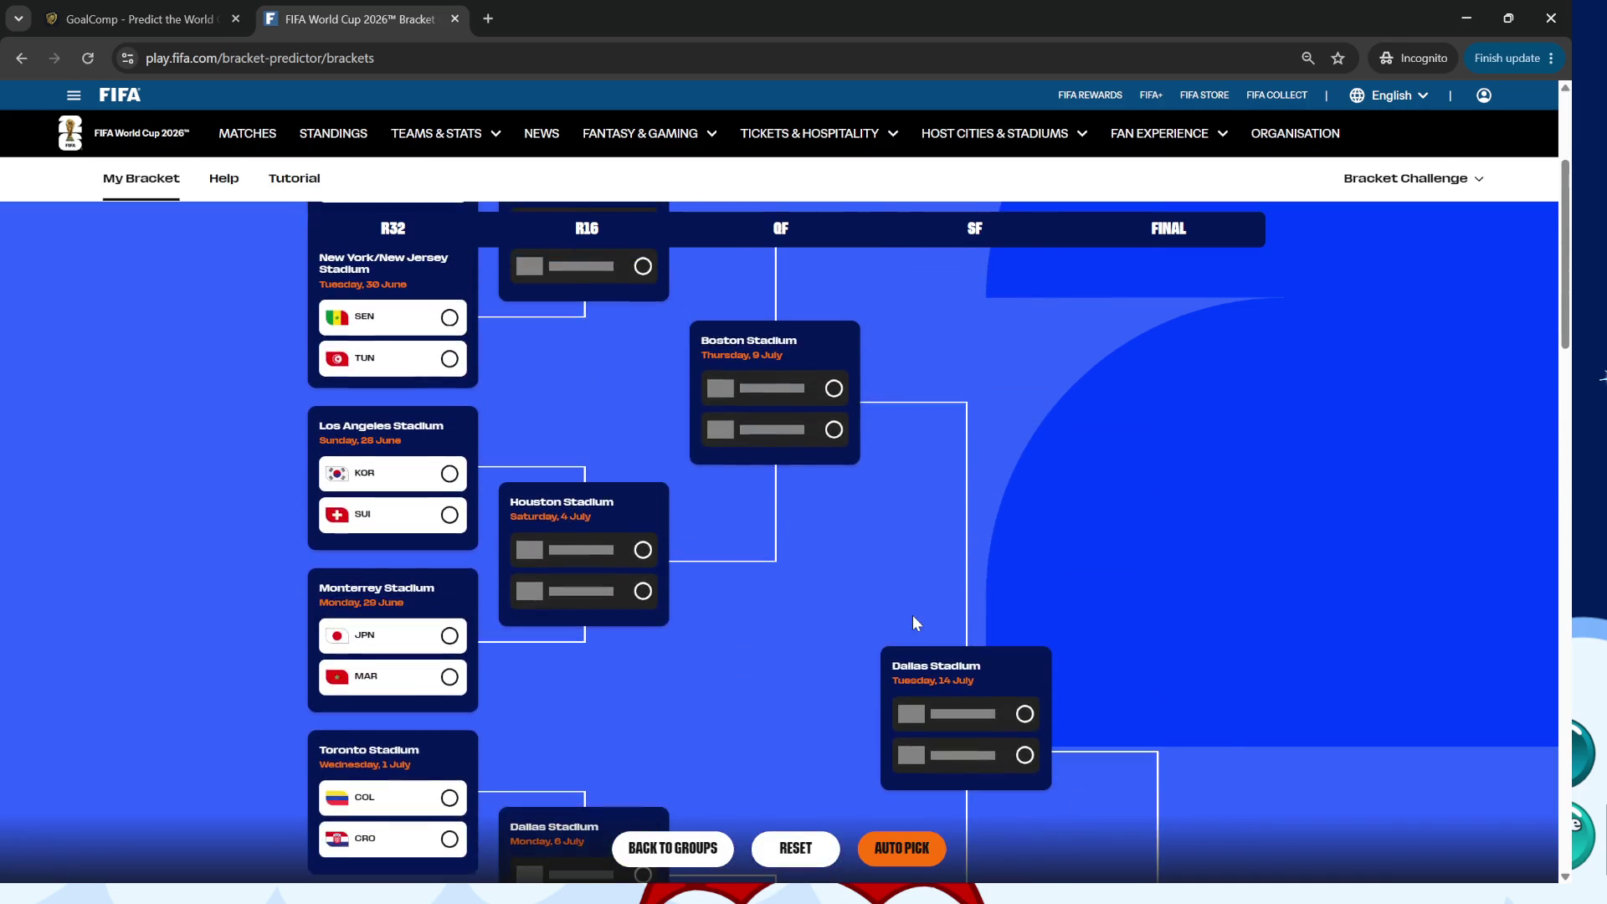
{"action": "scroll", "coordinate": [915, 622], "scroll_direction": "down", "scroll_amount": 2}
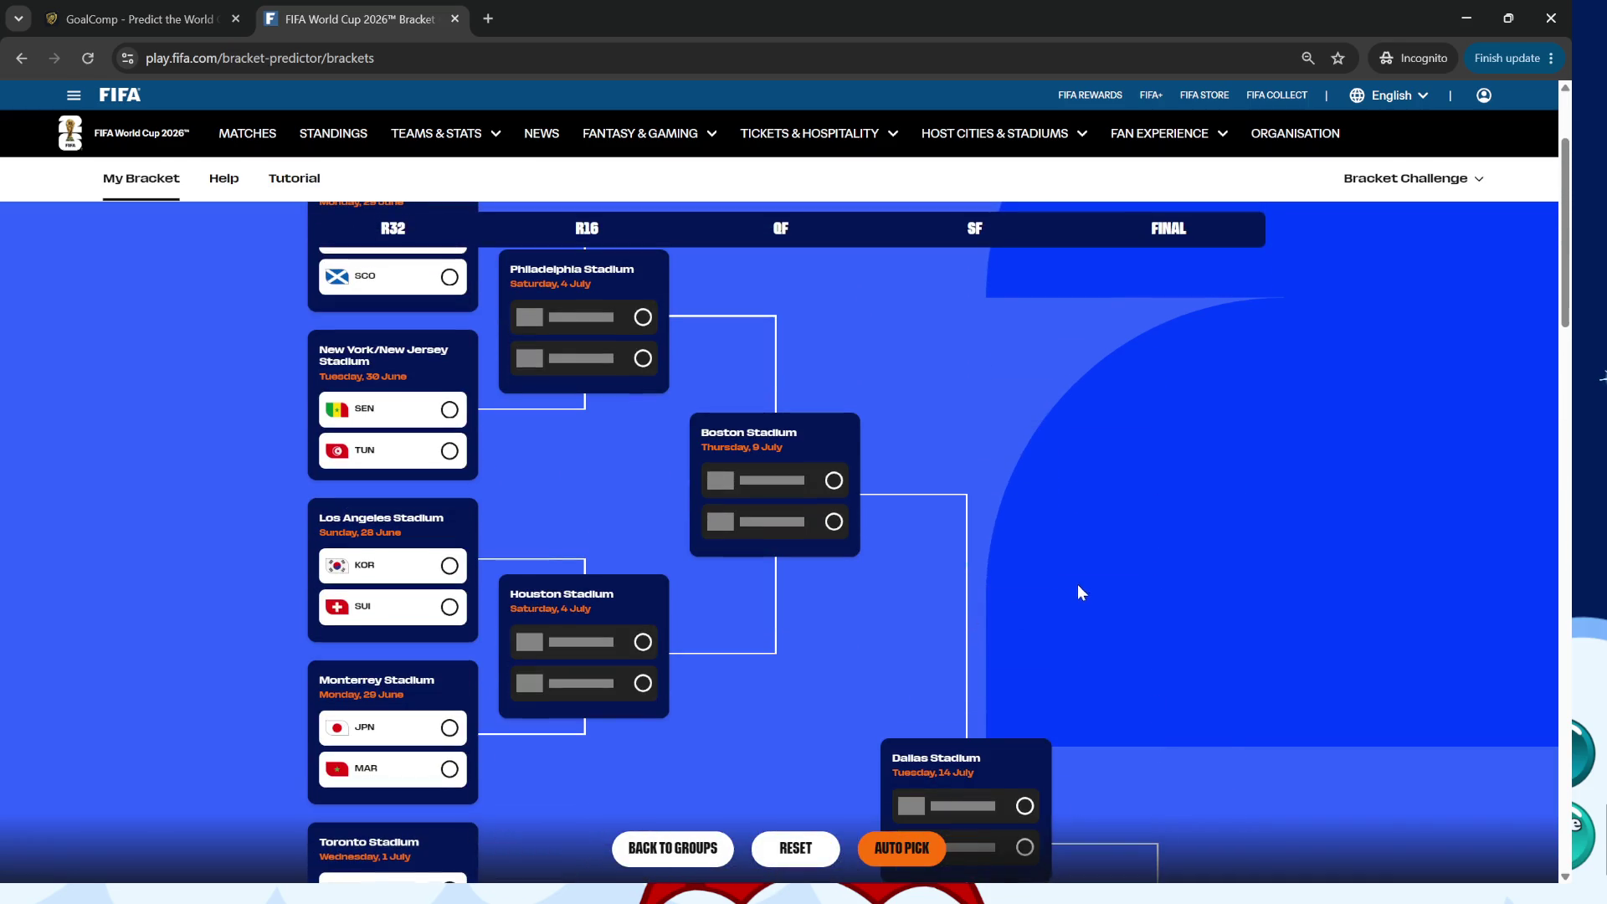
{"action": "scroll", "coordinate": [1086, 589], "scroll_direction": "down", "scroll_amount": 2}
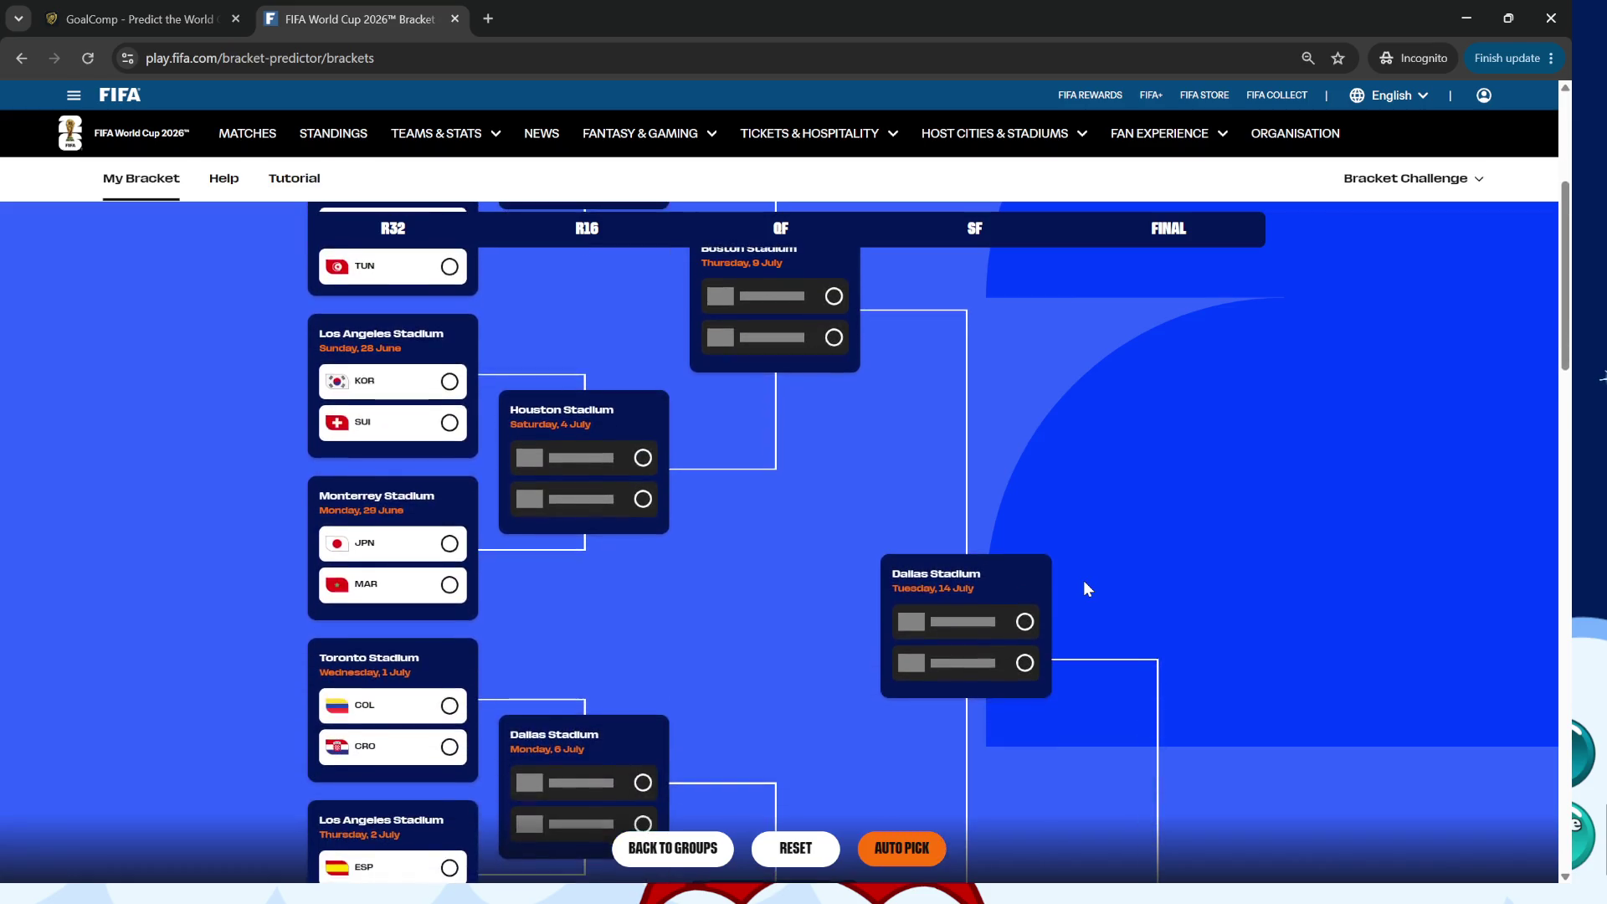
{"action": "scroll", "coordinate": [1086, 589], "scroll_direction": "up", "scroll_amount": 4}
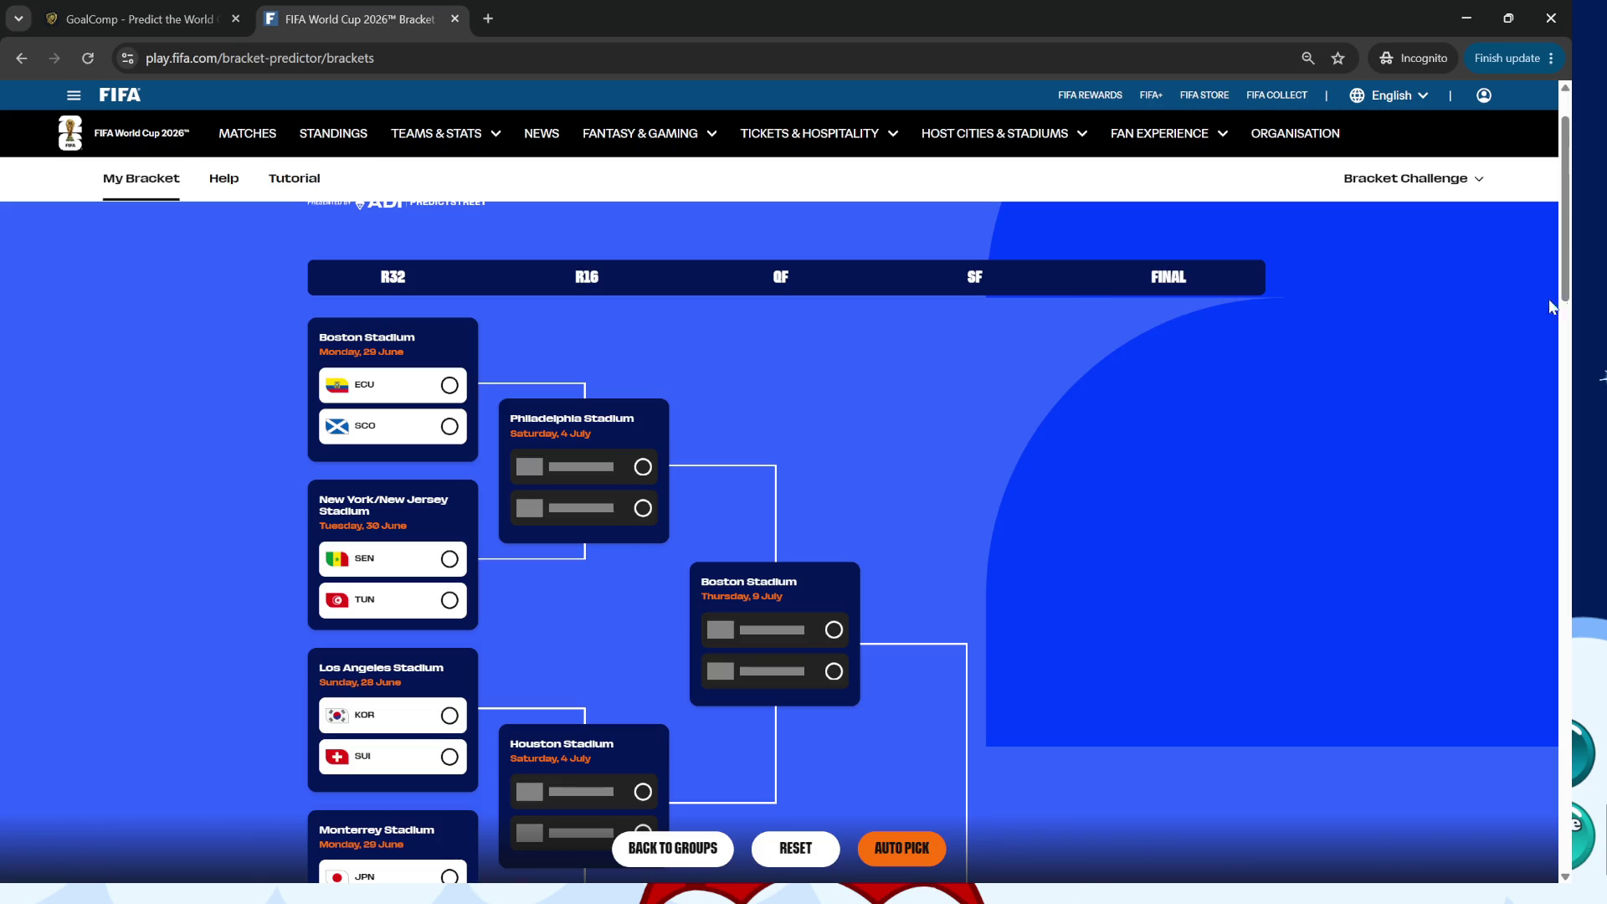
{"action": "scroll", "coordinate": [1556, 307], "scroll_direction": "down", "scroll_amount": 2}
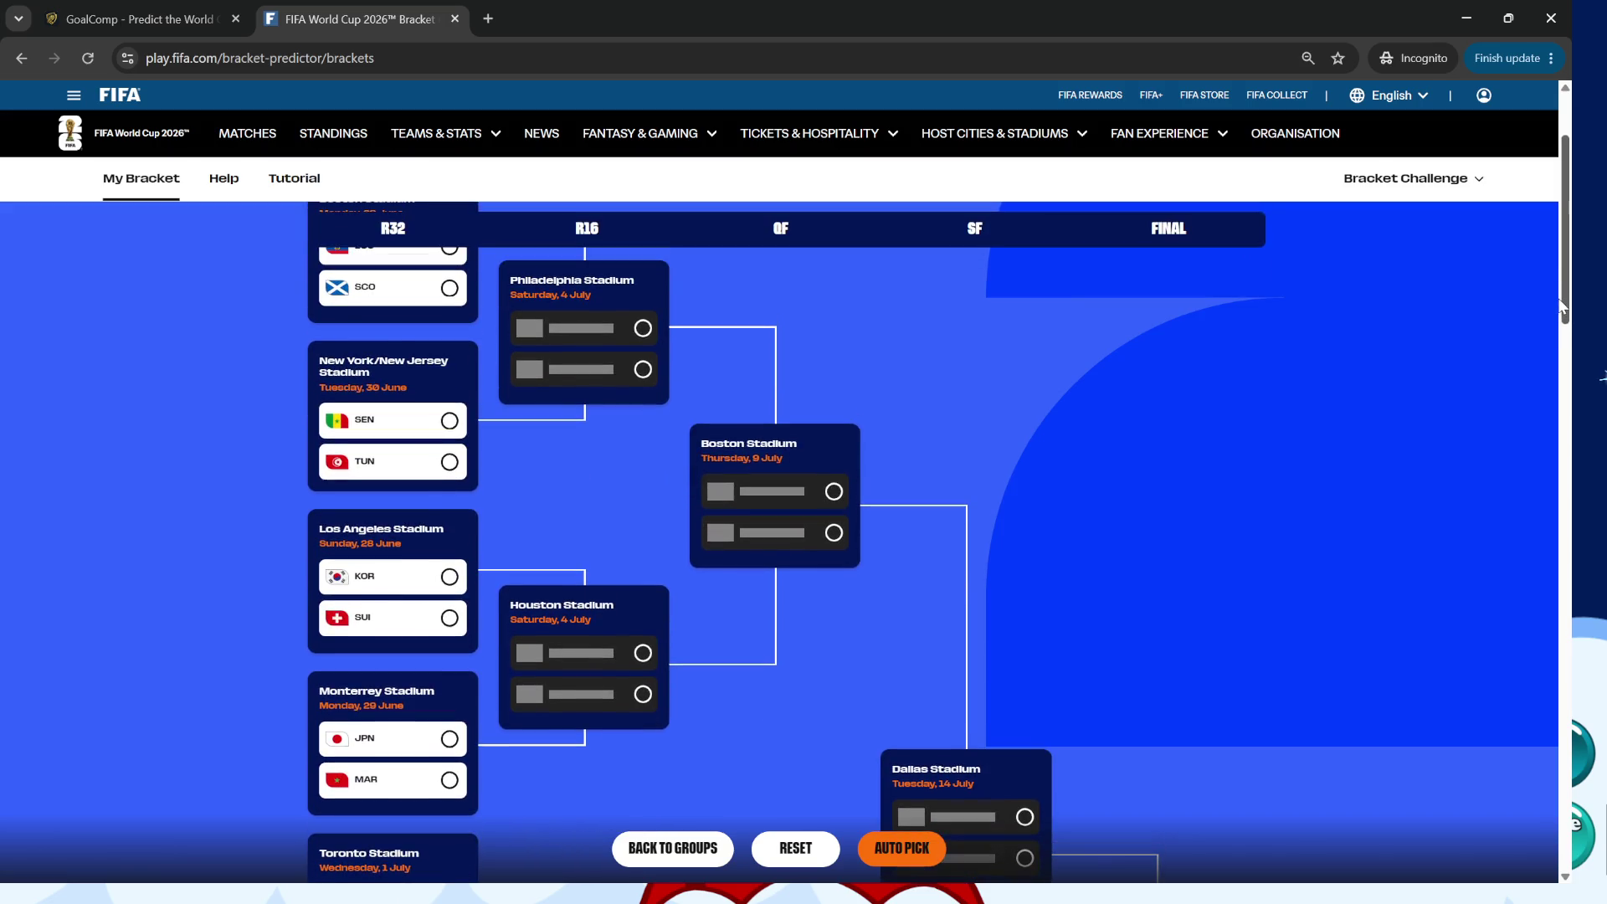
{"action": "scroll", "coordinate": [1559, 298], "scroll_direction": "up", "scroll_amount": 1}
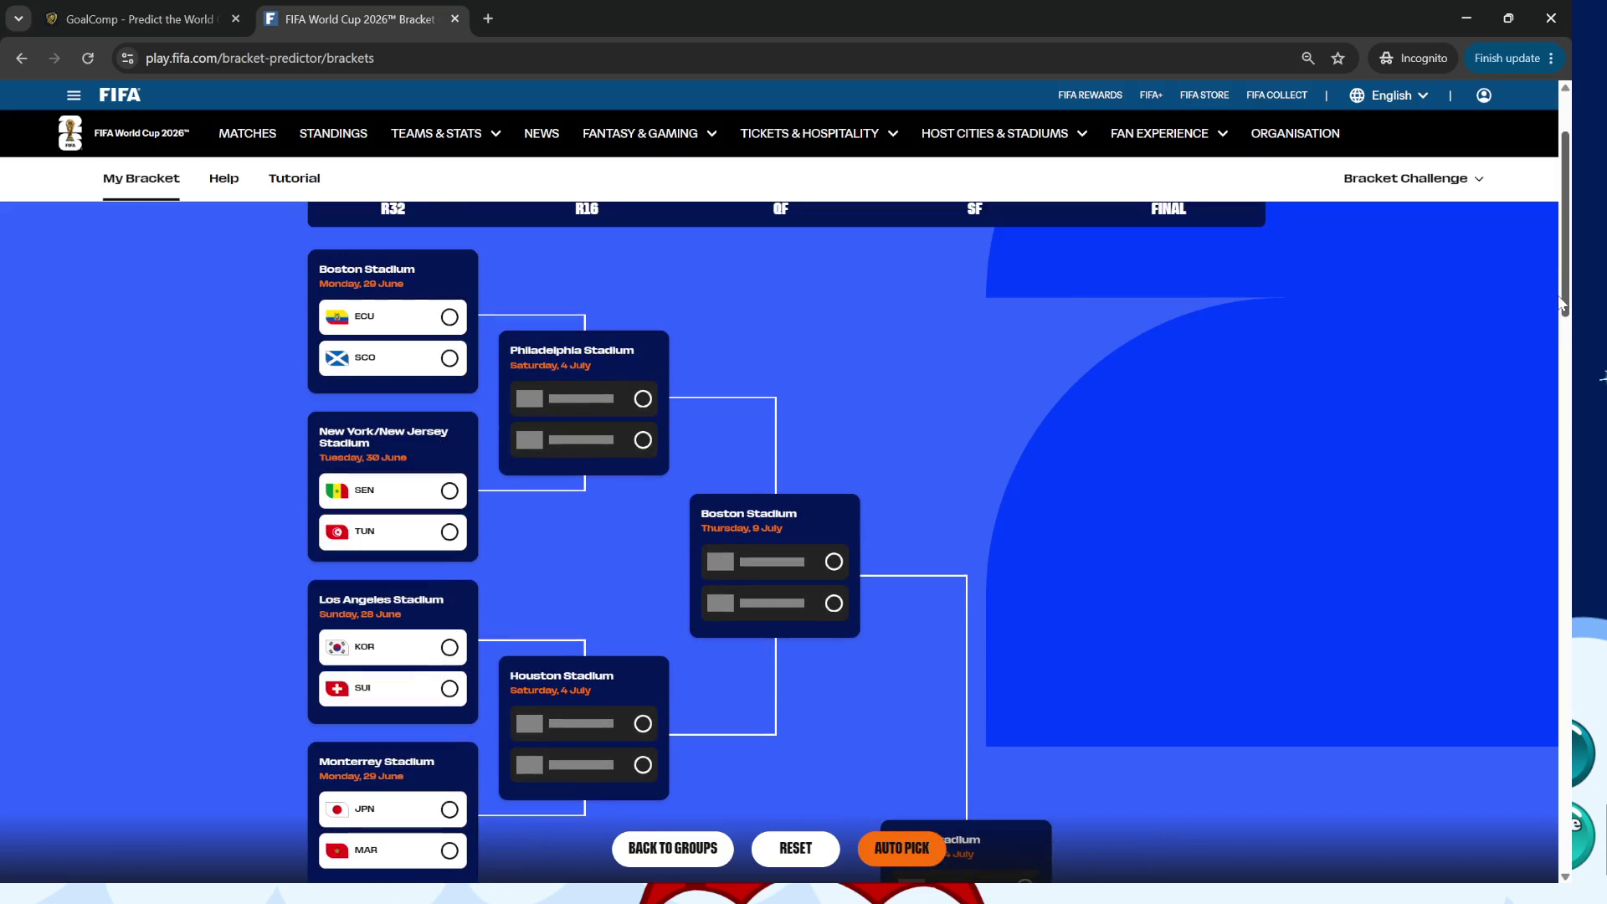
{"action": "scroll", "coordinate": [1559, 295], "scroll_direction": "down", "scroll_amount": 1}
{"action": "scroll", "coordinate": [1556, 289], "scroll_direction": "up", "scroll_amount": 1}
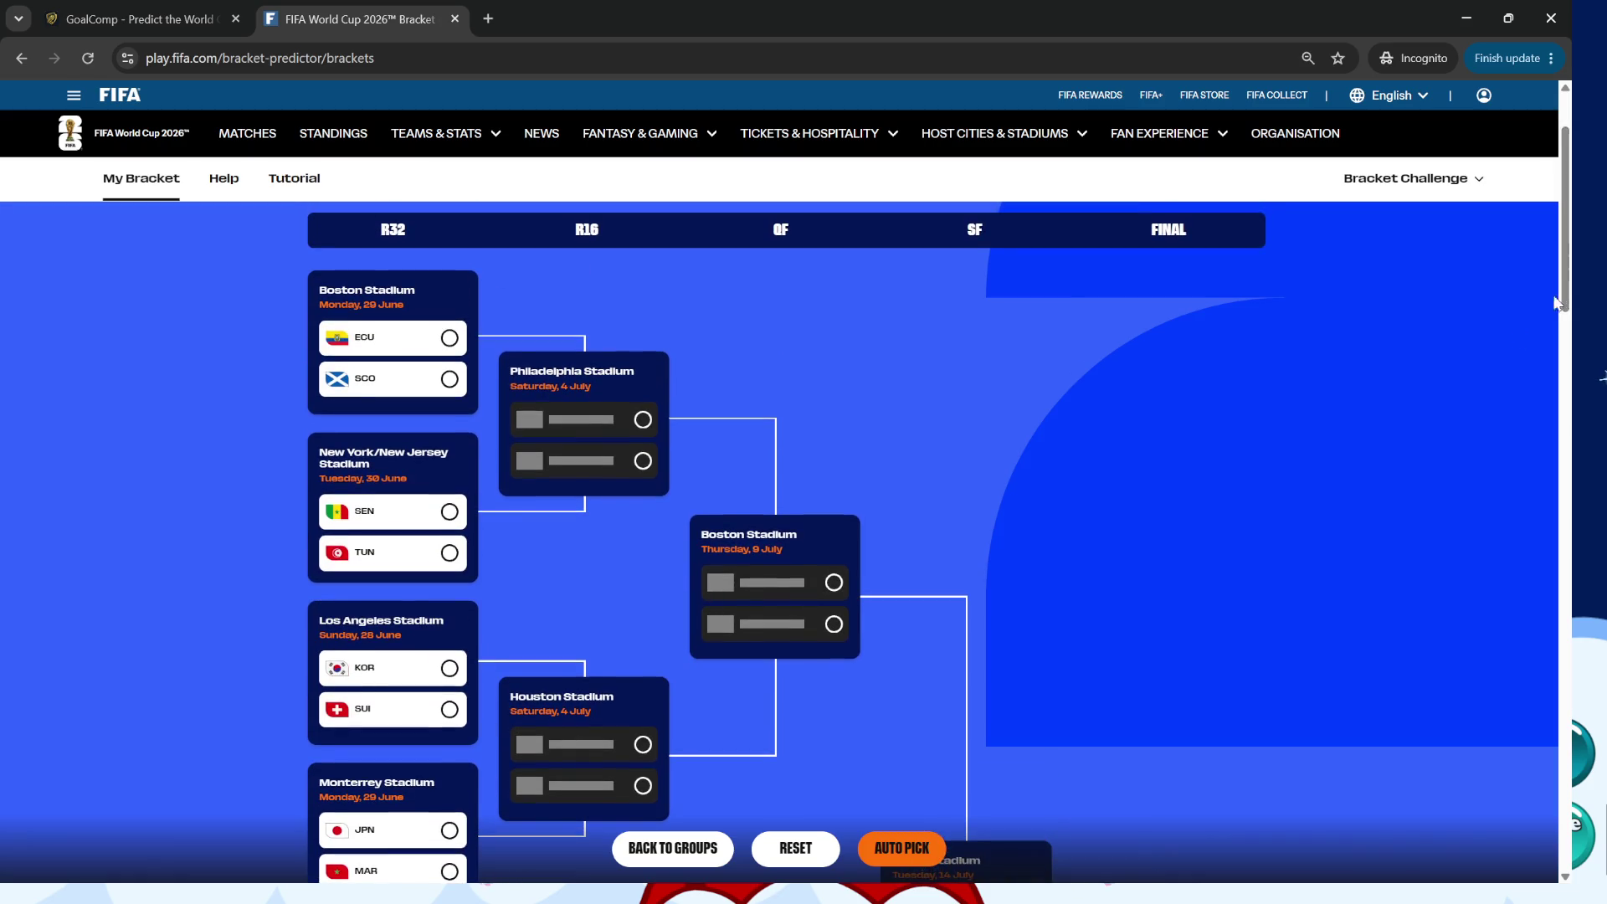
{"action": "scroll", "coordinate": [1430, 395], "scroll_direction": "down", "scroll_amount": 1}
{"action": "scroll", "coordinate": [1431, 396], "scroll_direction": "down", "scroll_amount": 1}
{"action": "scroll", "coordinate": [1432, 396], "scroll_direction": "up", "scroll_amount": 2}
{"action": "scroll", "coordinate": [1565, 288], "scroll_direction": "down", "scroll_amount": 1}
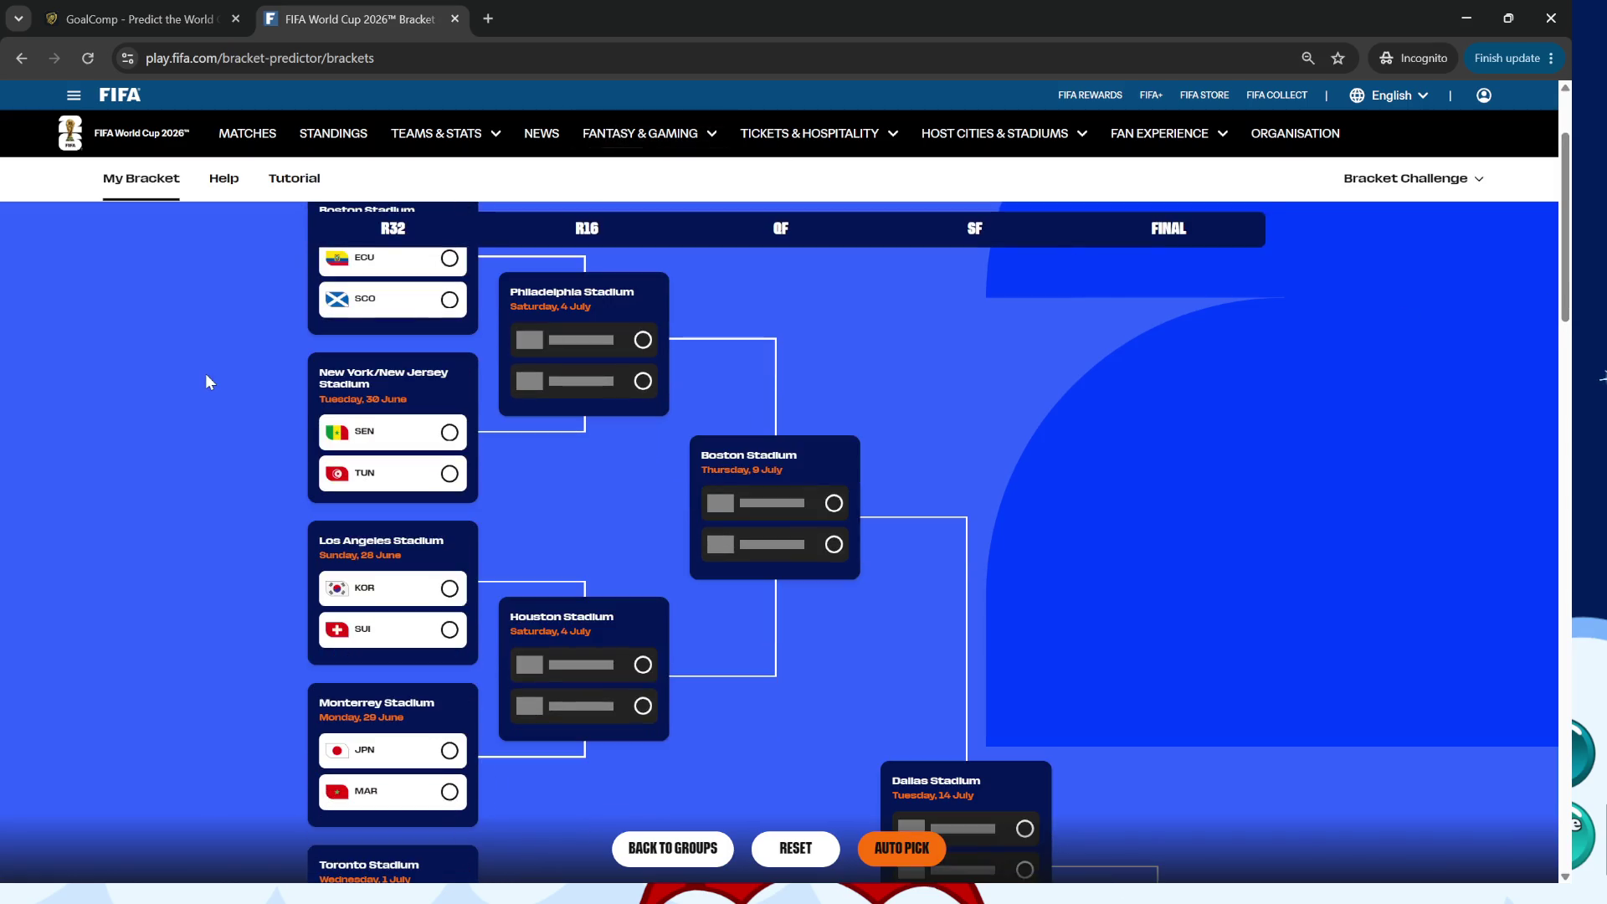
Zoom out one more level and bring up DevTools beside the bracket page.
{"action": "key", "text": "ctrl+minus"}
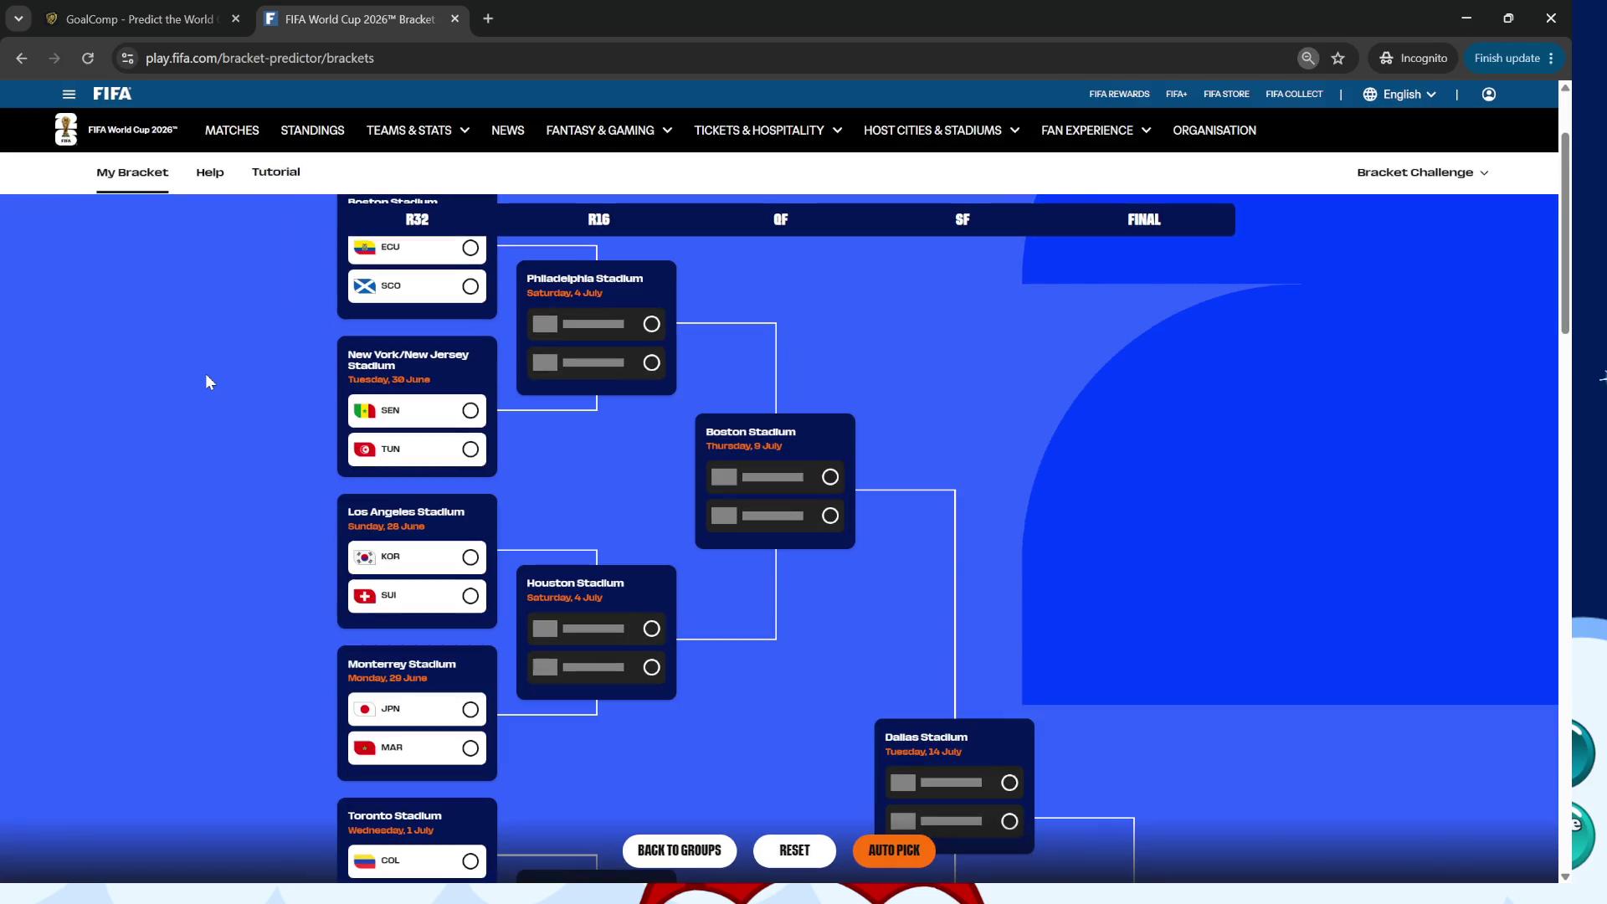
{"action": "scroll", "coordinate": [1566, 313], "scroll_direction": "up", "scroll_amount": 1}
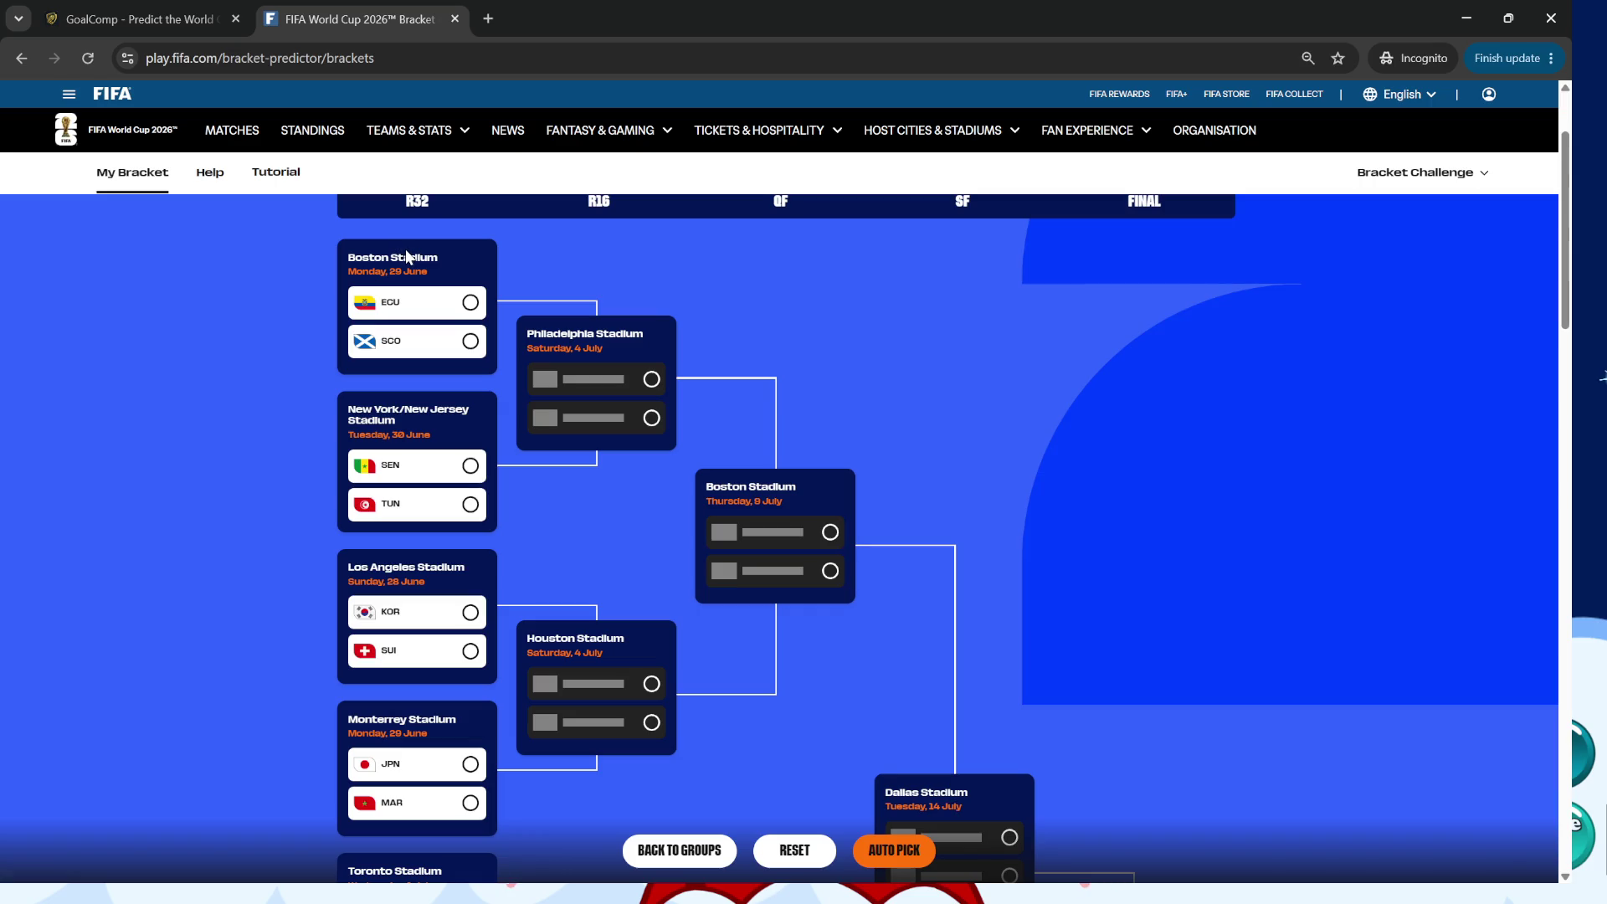
{"action": "key", "text": "ctrl+shift+i"}
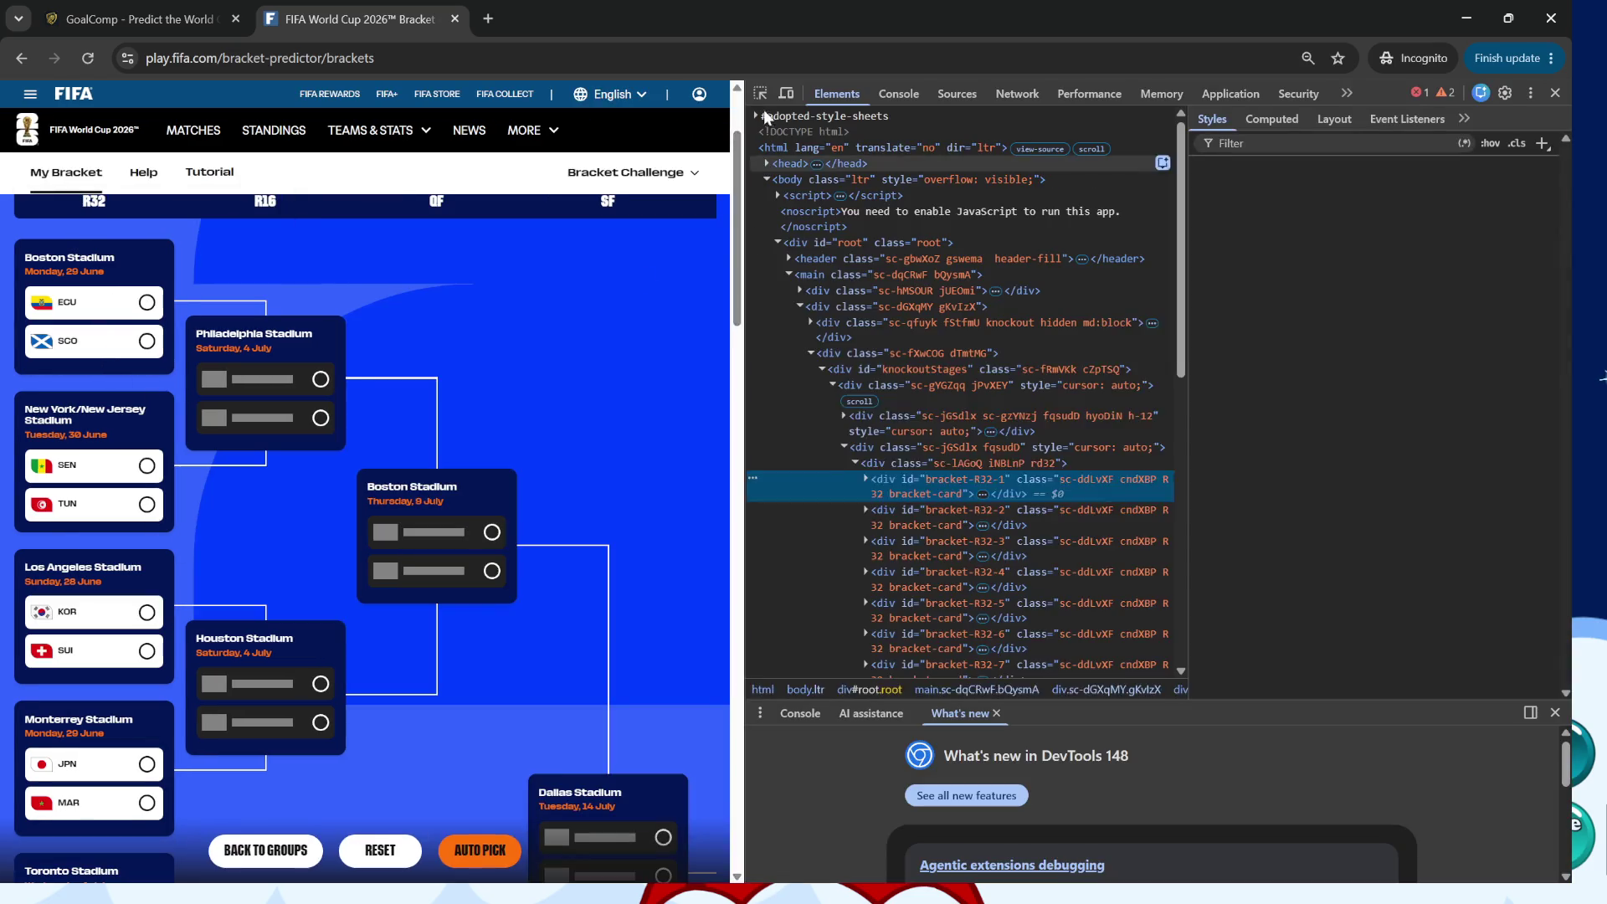
Inspect the Boston Stadium label and add display: none to its .caWzcp rule.
{"action": "right_click", "coordinate": [69, 257]}
{"action": "left_click", "coordinate": [50, 240]}
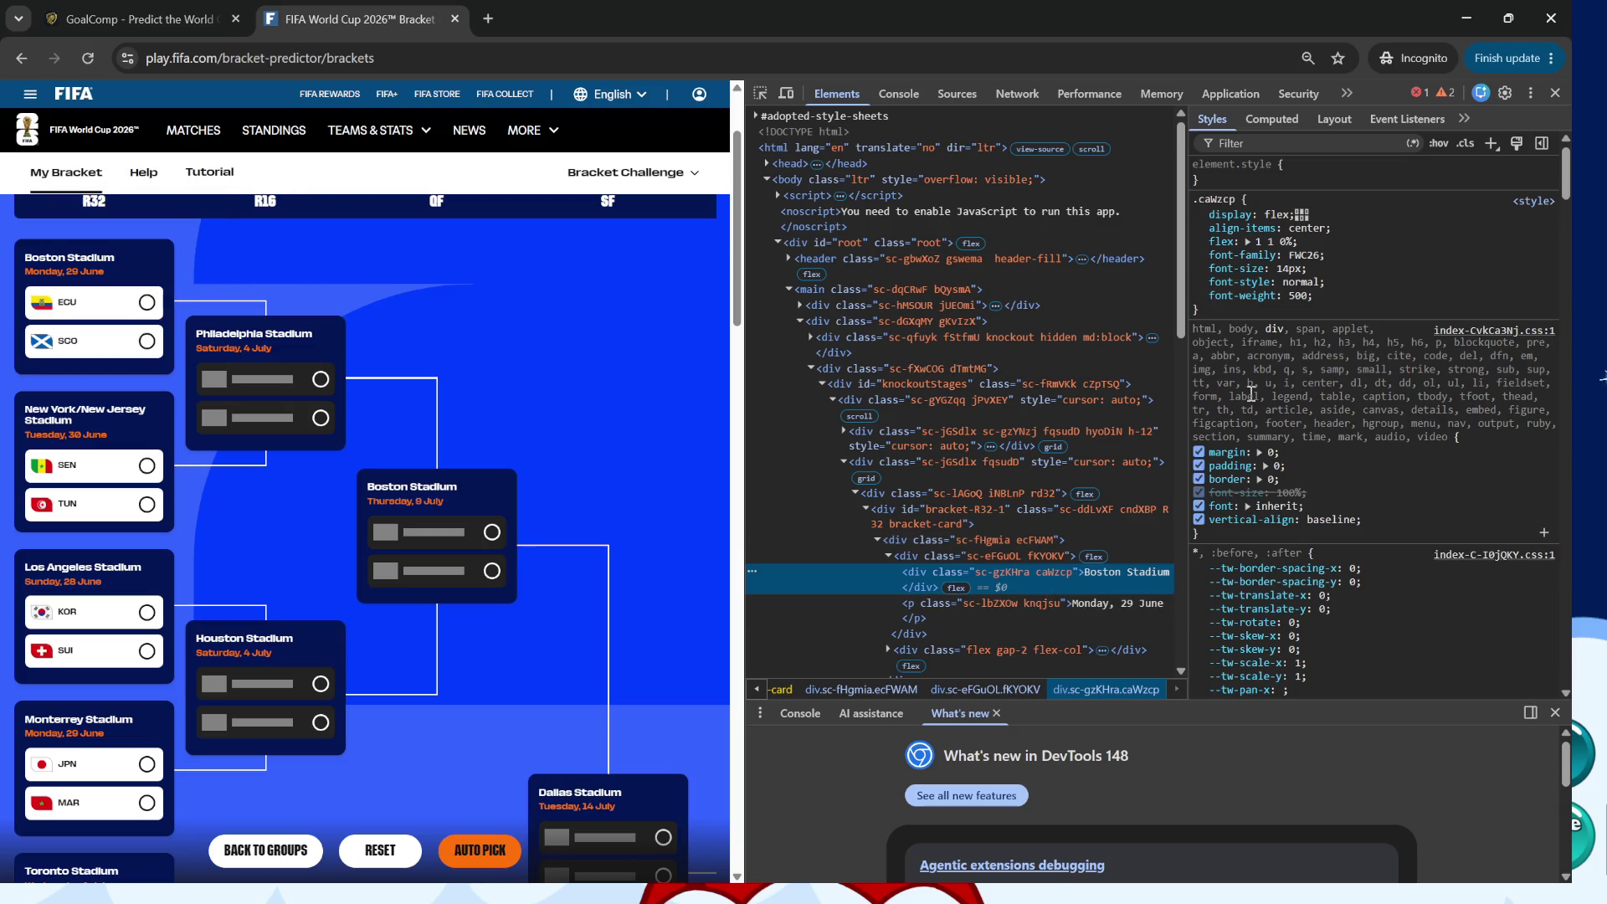
{"action": "left_click", "coordinate": [1343, 294]}
{"action": "type", "text": "dis"}
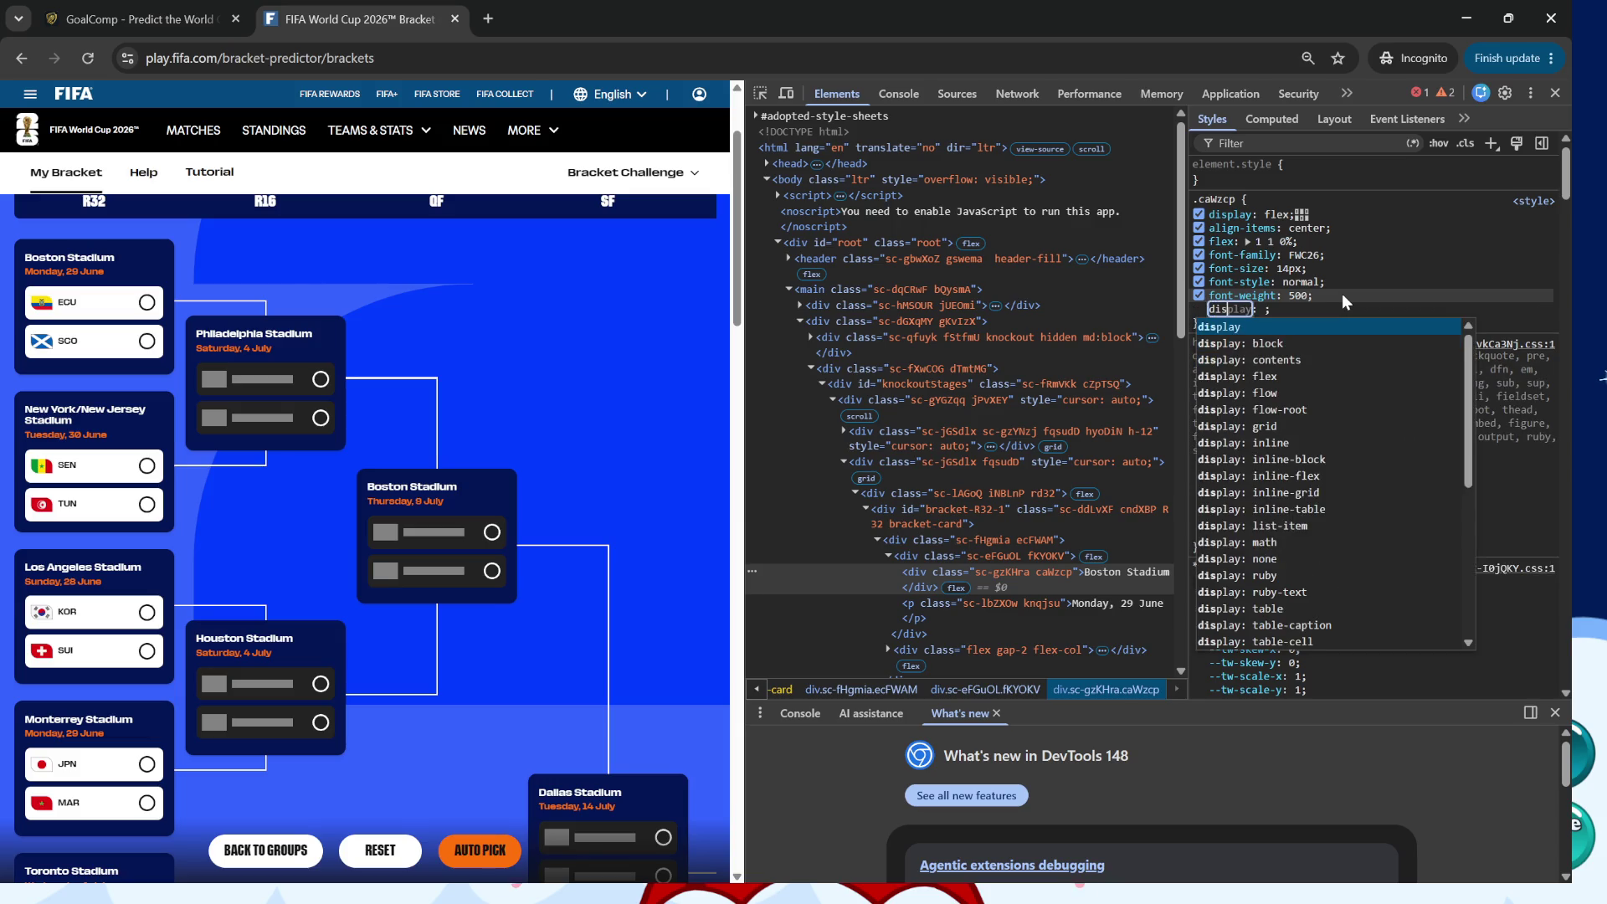
{"action": "type", "text": "play"}
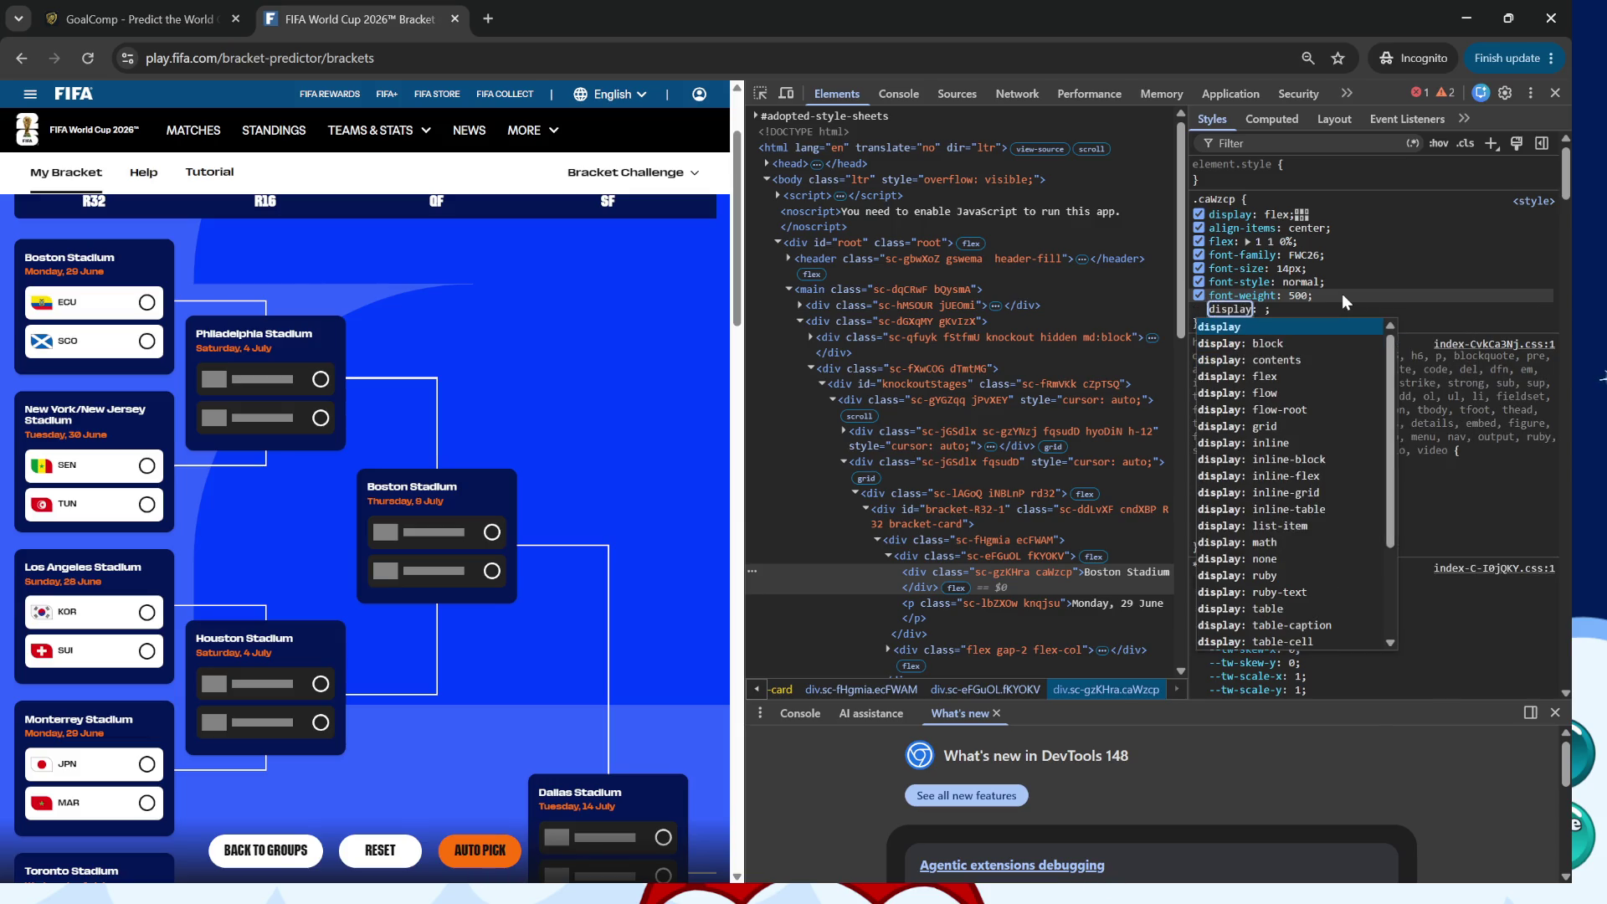
{"action": "key", "text": "Tab"}
{"action": "type", "text": "none"}
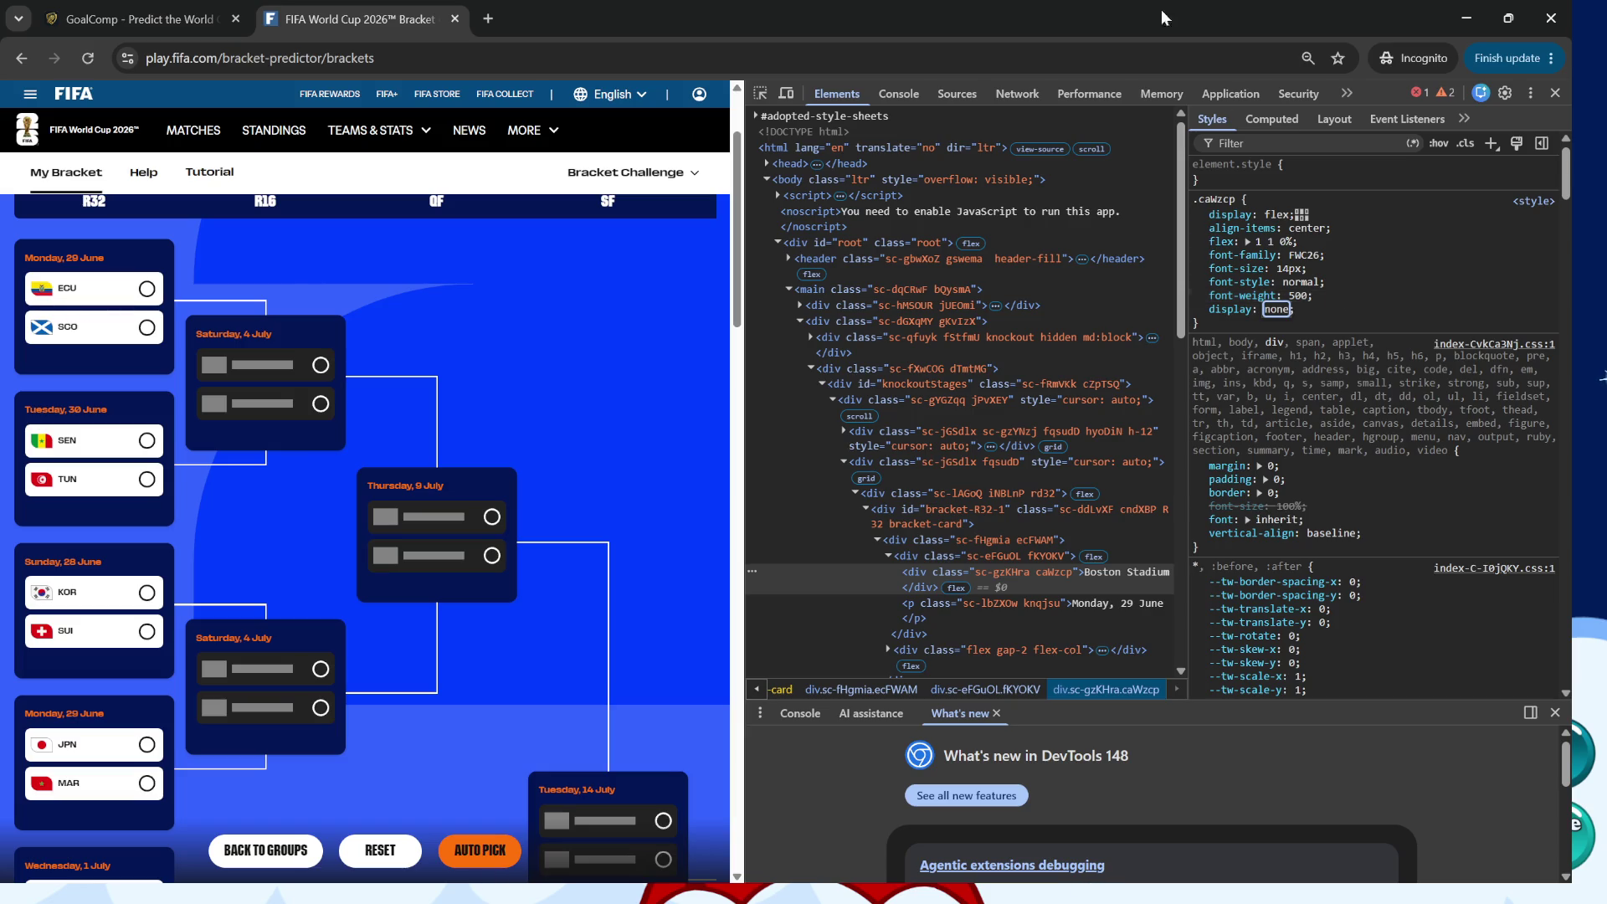
Pick the 'Monday, 29 June' date label and add display: none to its .knqjsu rule.
{"action": "left_click", "coordinate": [759, 95]}
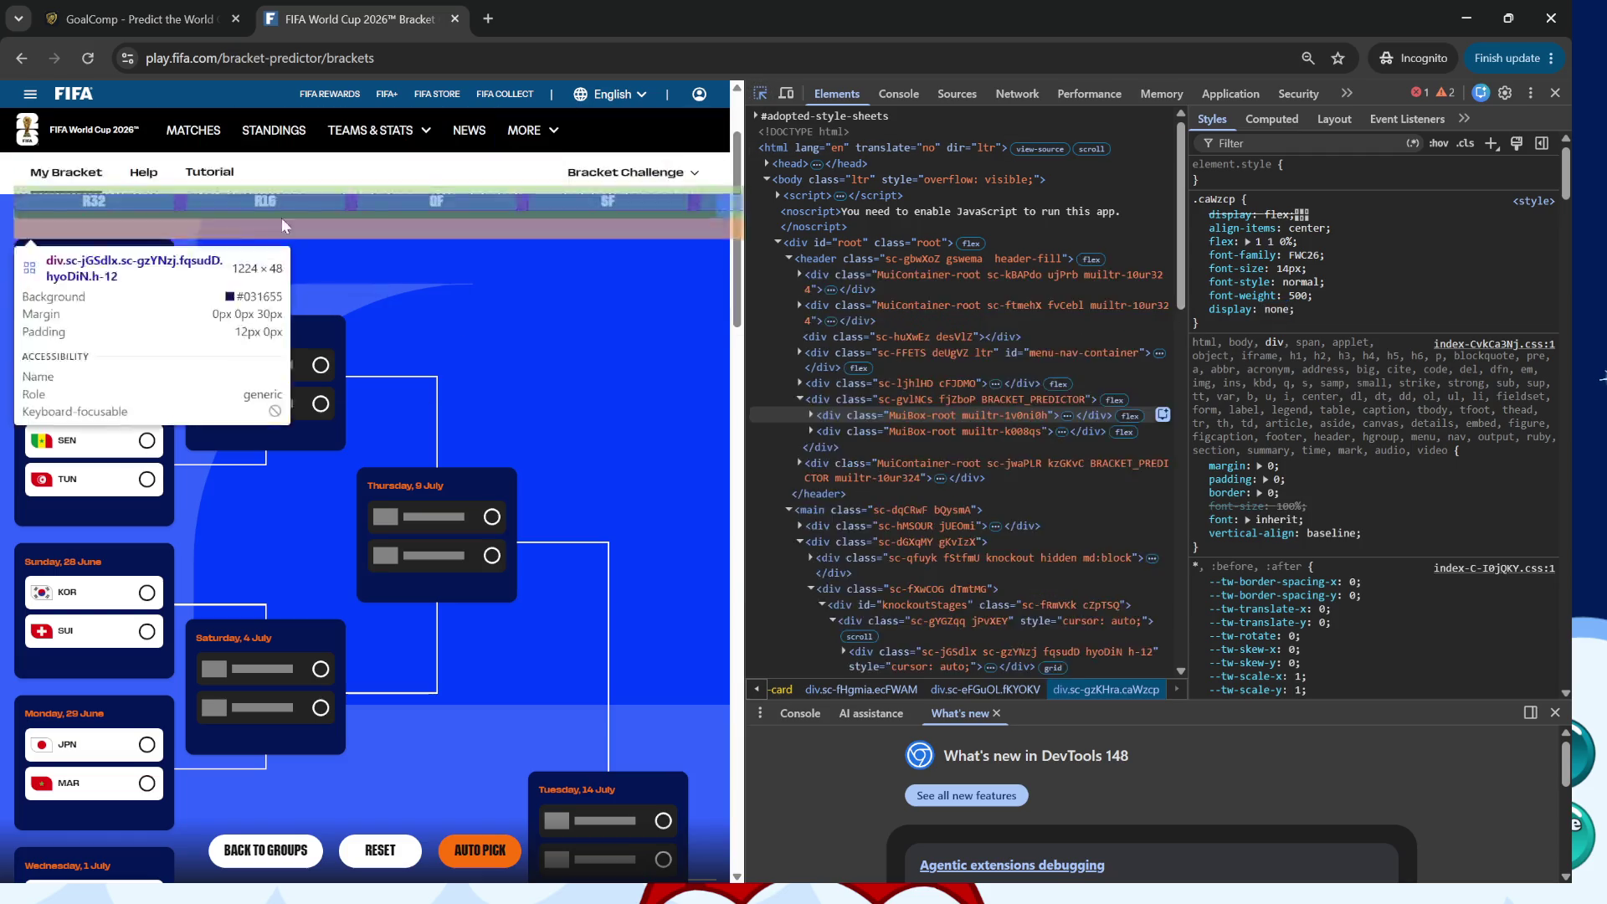
{"action": "left_click", "coordinate": [113, 267]}
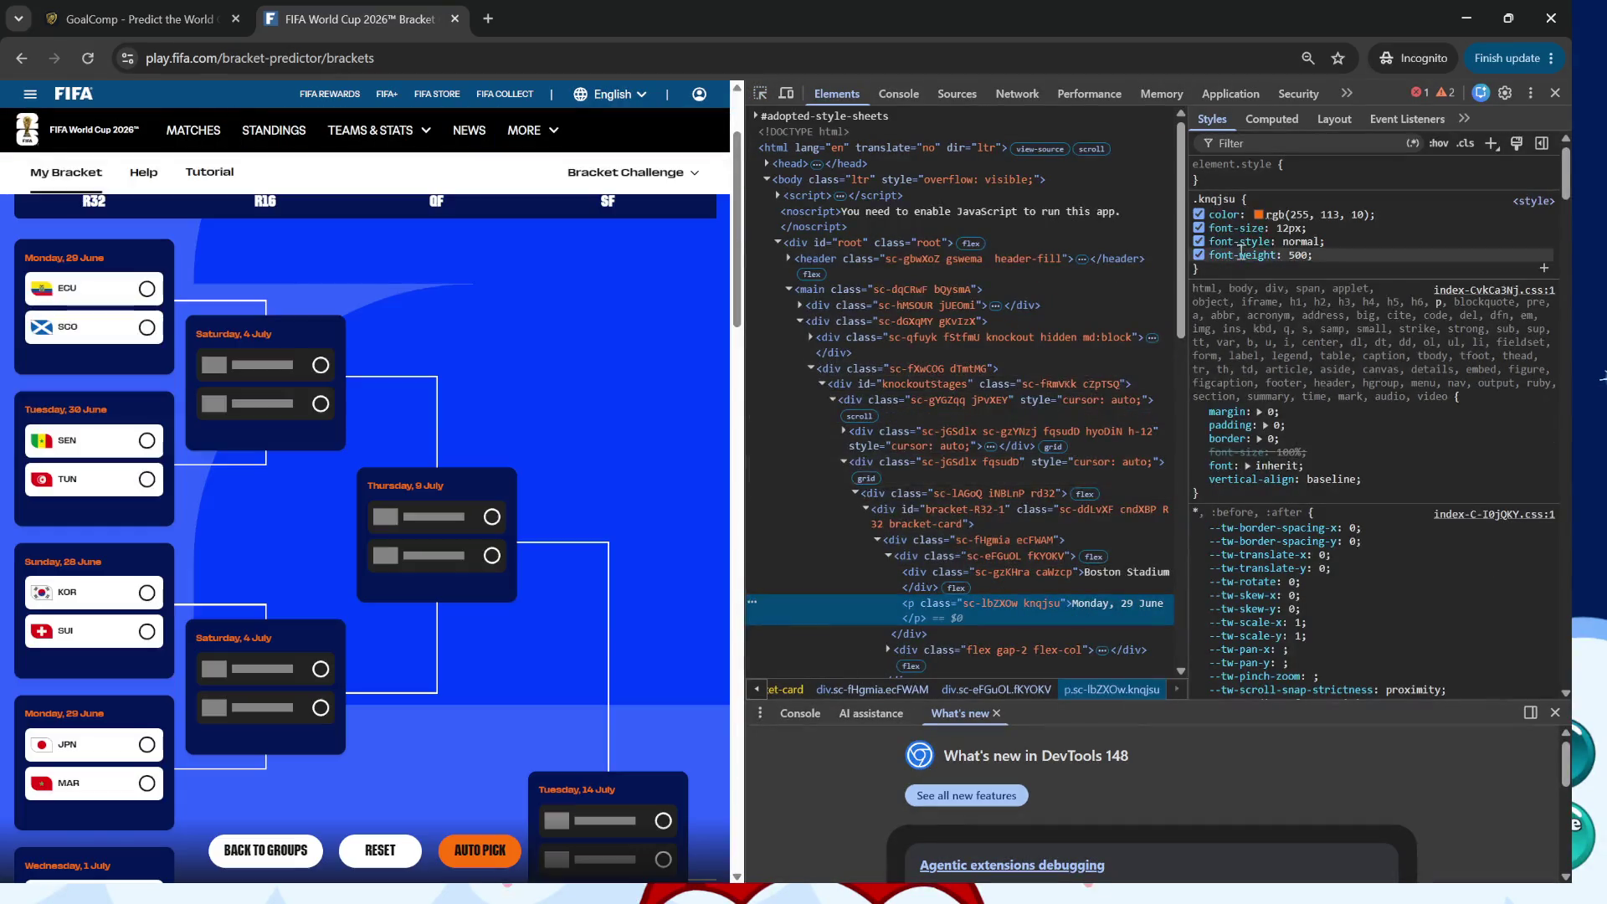
{"action": "left_click", "coordinate": [1313, 170]}
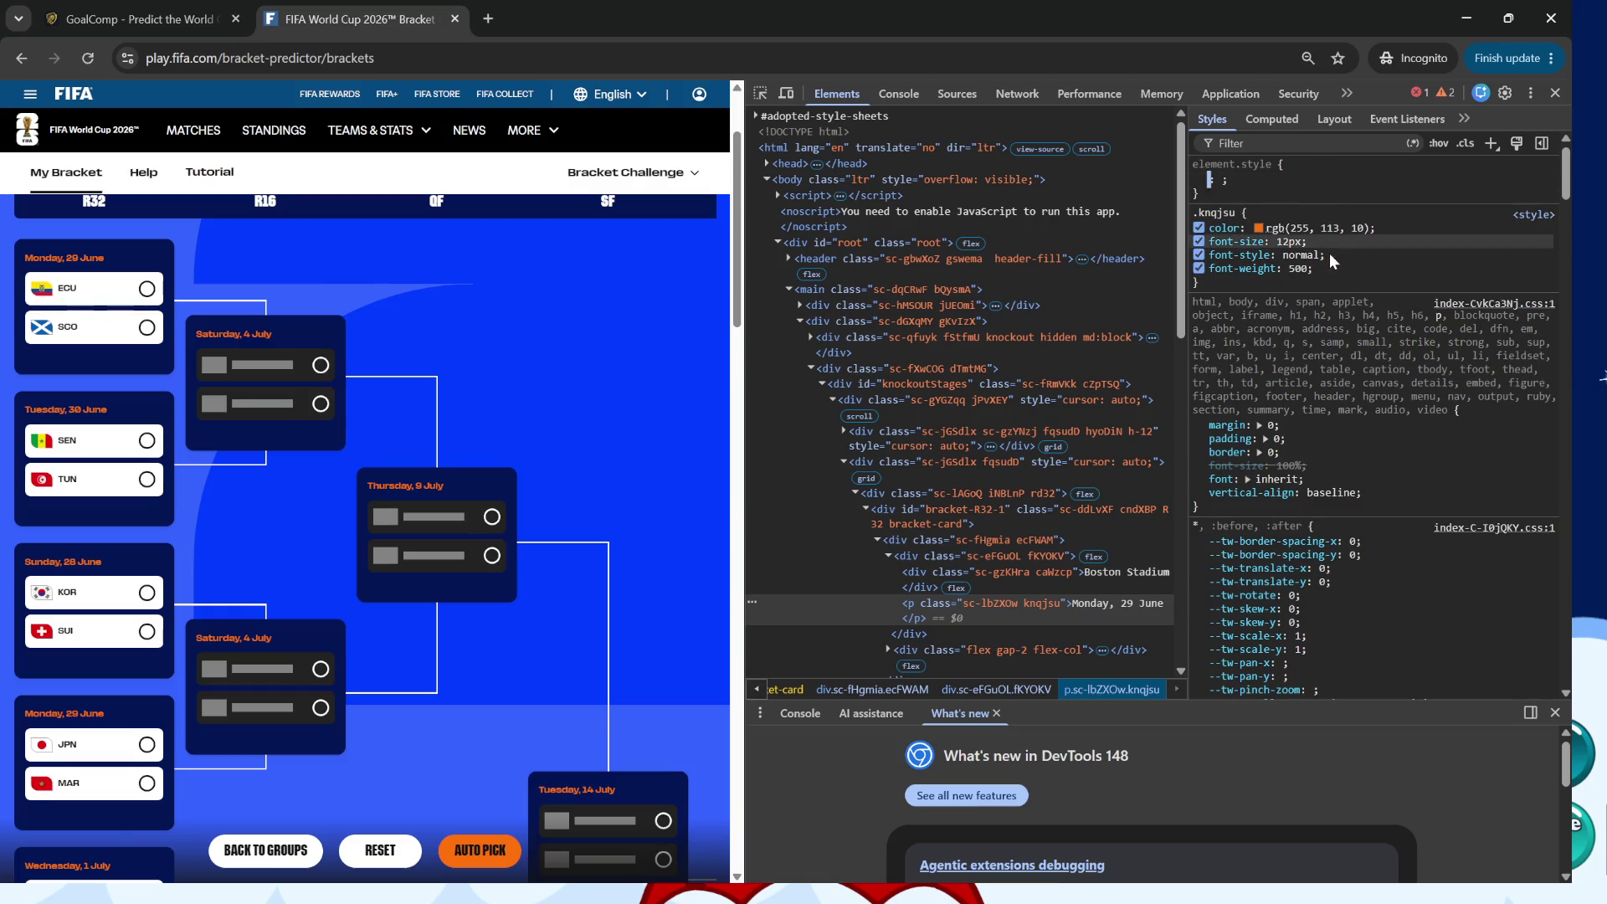
{"action": "key", "text": "Escape"}
{"action": "left_click", "coordinate": [1321, 255]}
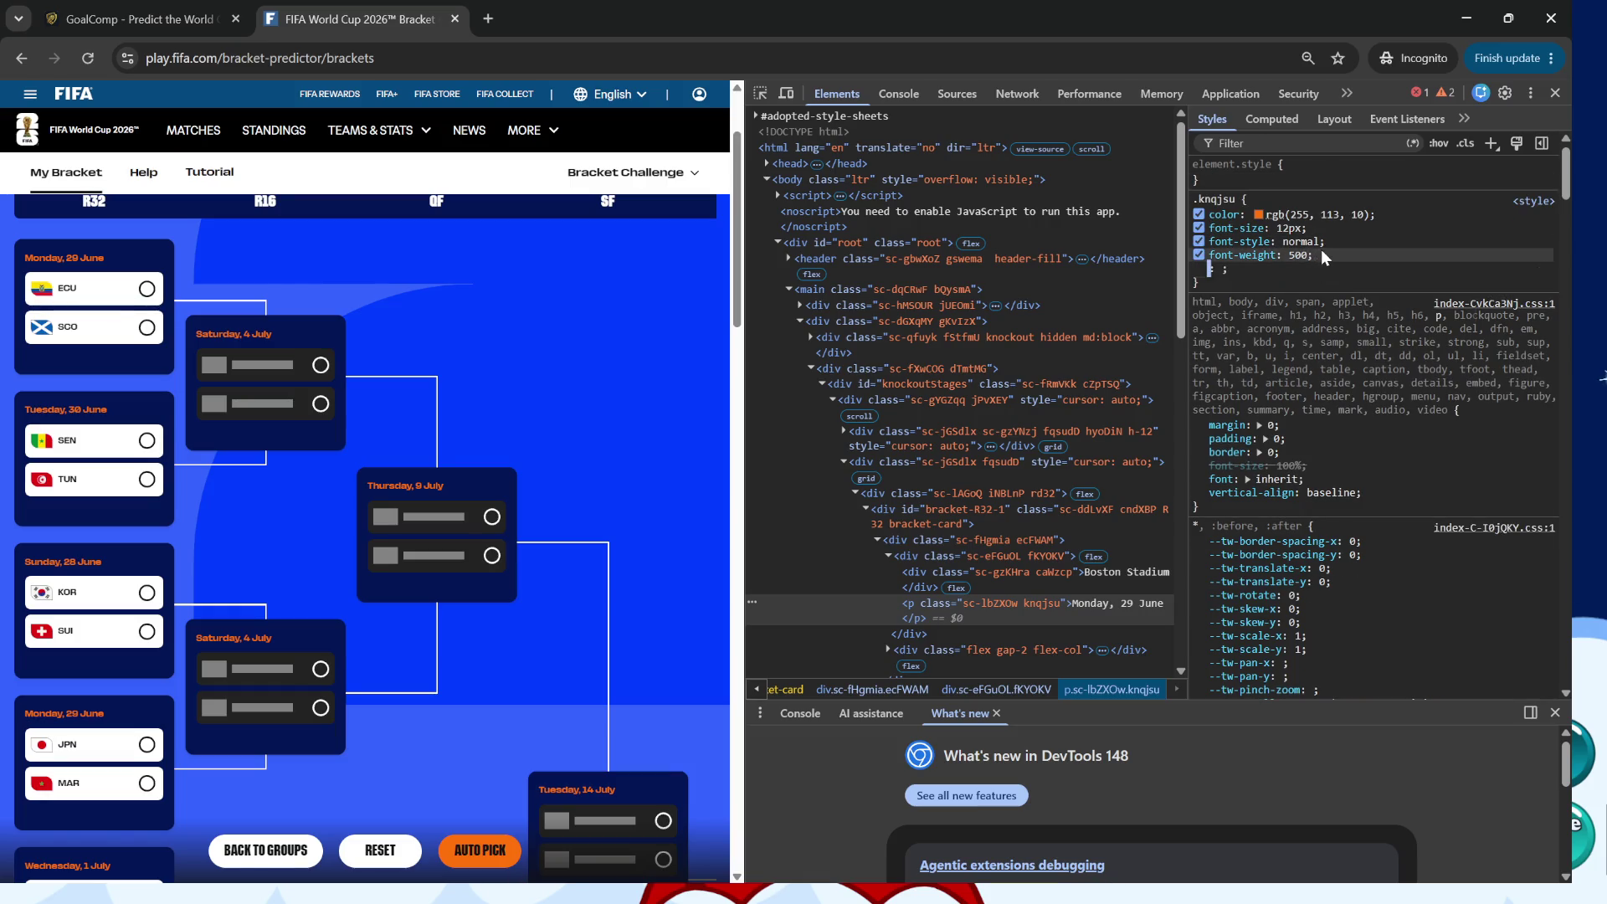
{"action": "type", "text": "disp"}
{"action": "key", "text": "Tab"}
{"action": "type", "text": "none"}
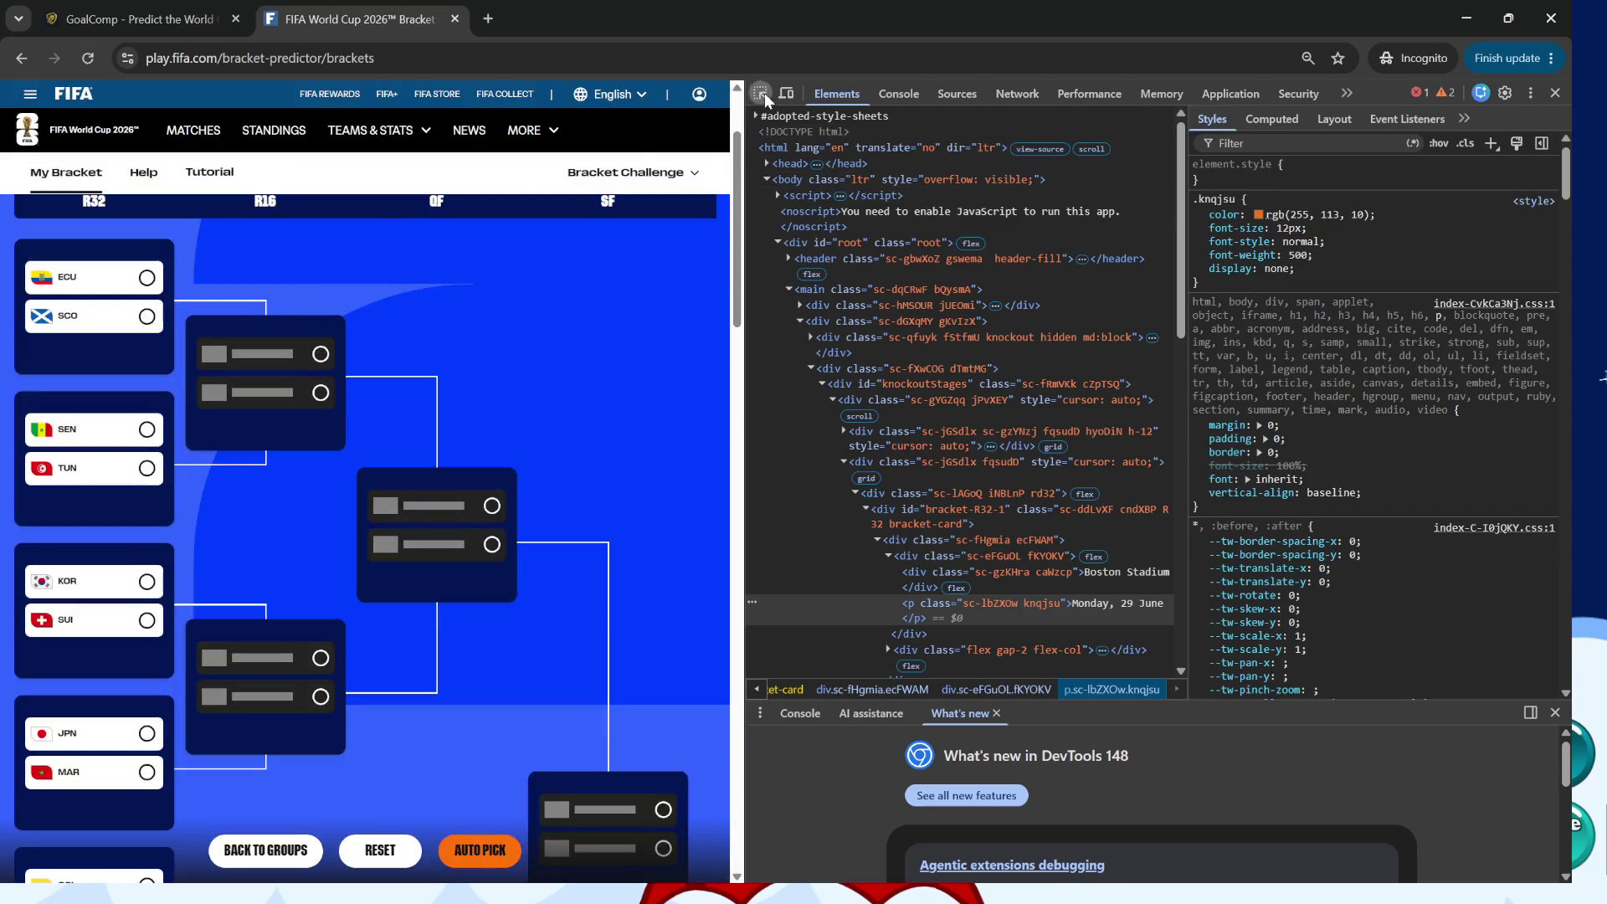
{"action": "left_click", "coordinate": [762, 93]}
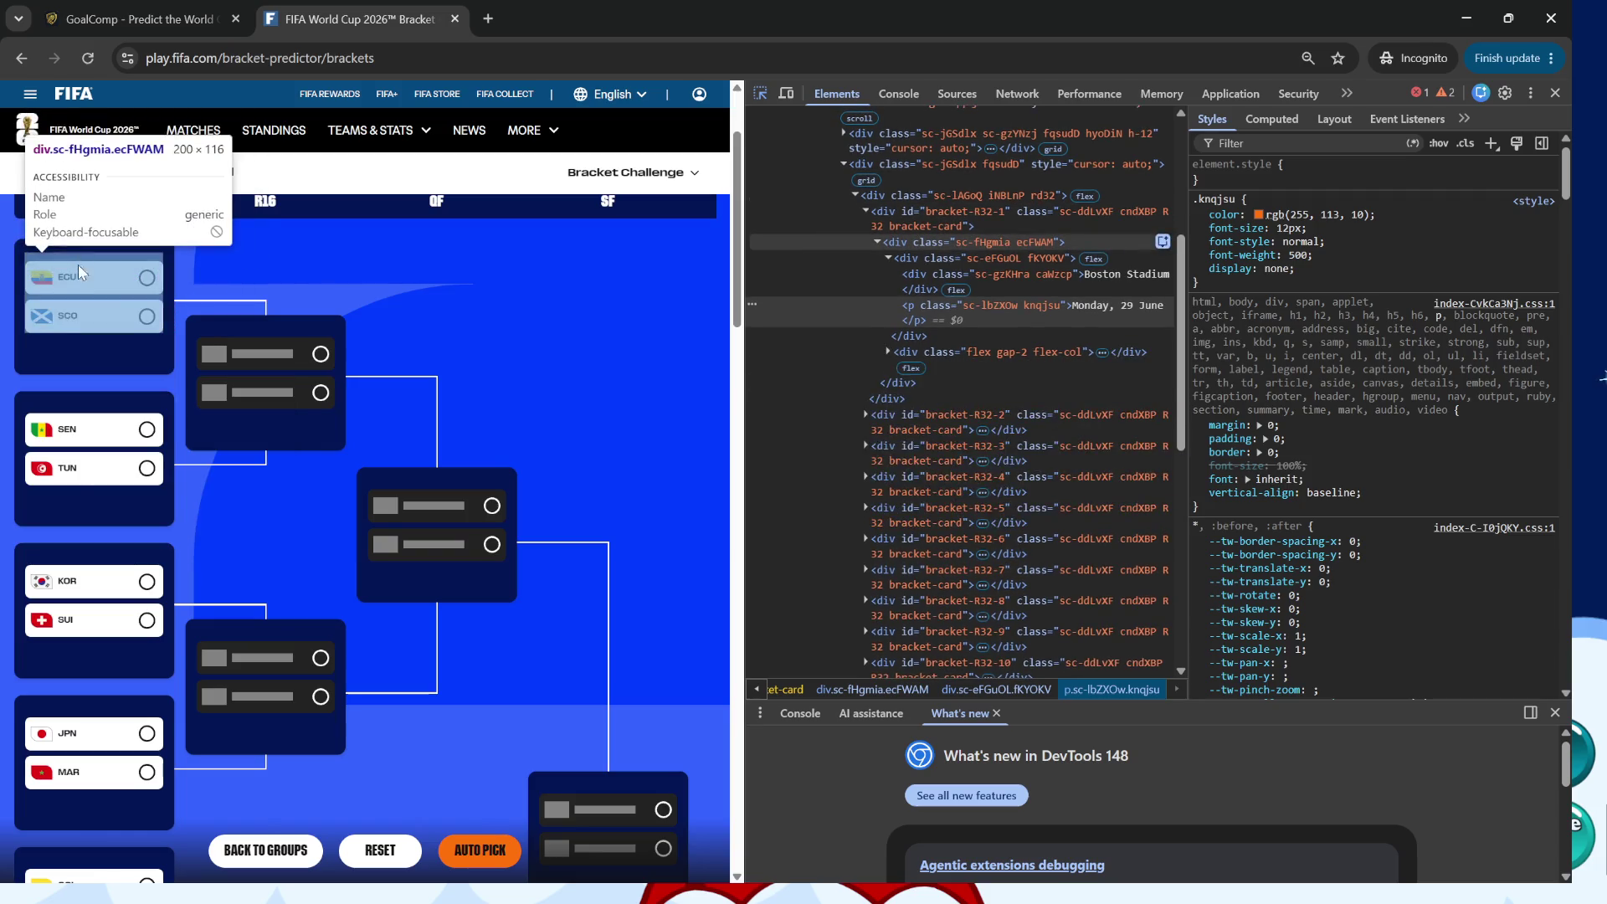
Select the ECU/SCO card and lower the .cndXBP min-height from 196px to 156px.
{"action": "left_click", "coordinate": [82, 345]}
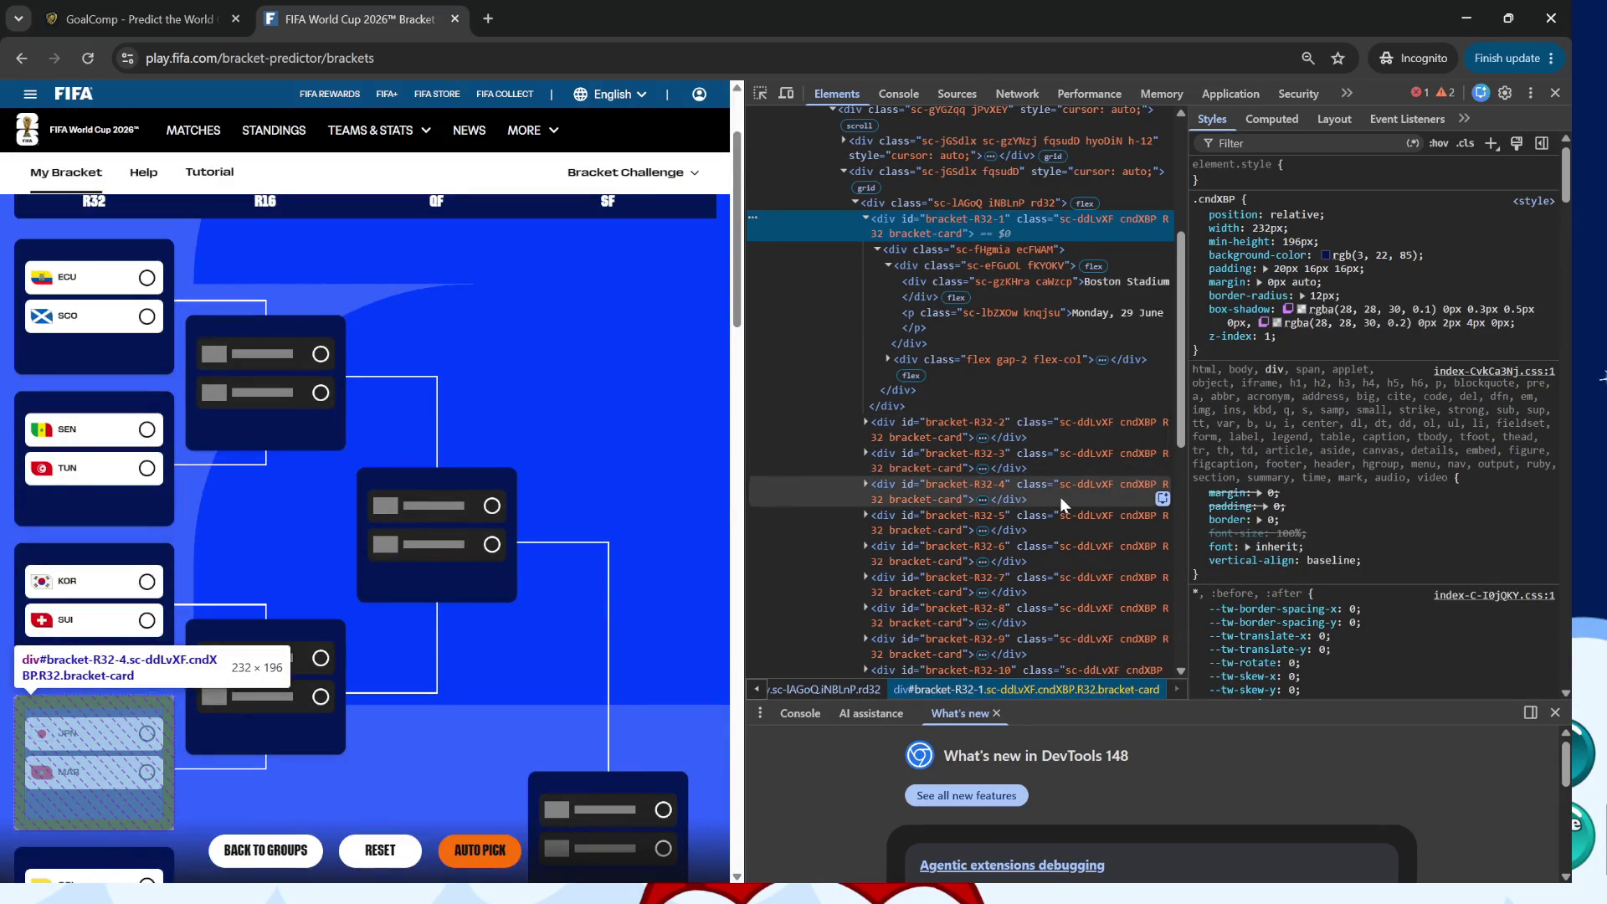
{"action": "left_click", "coordinate": [1297, 241]}
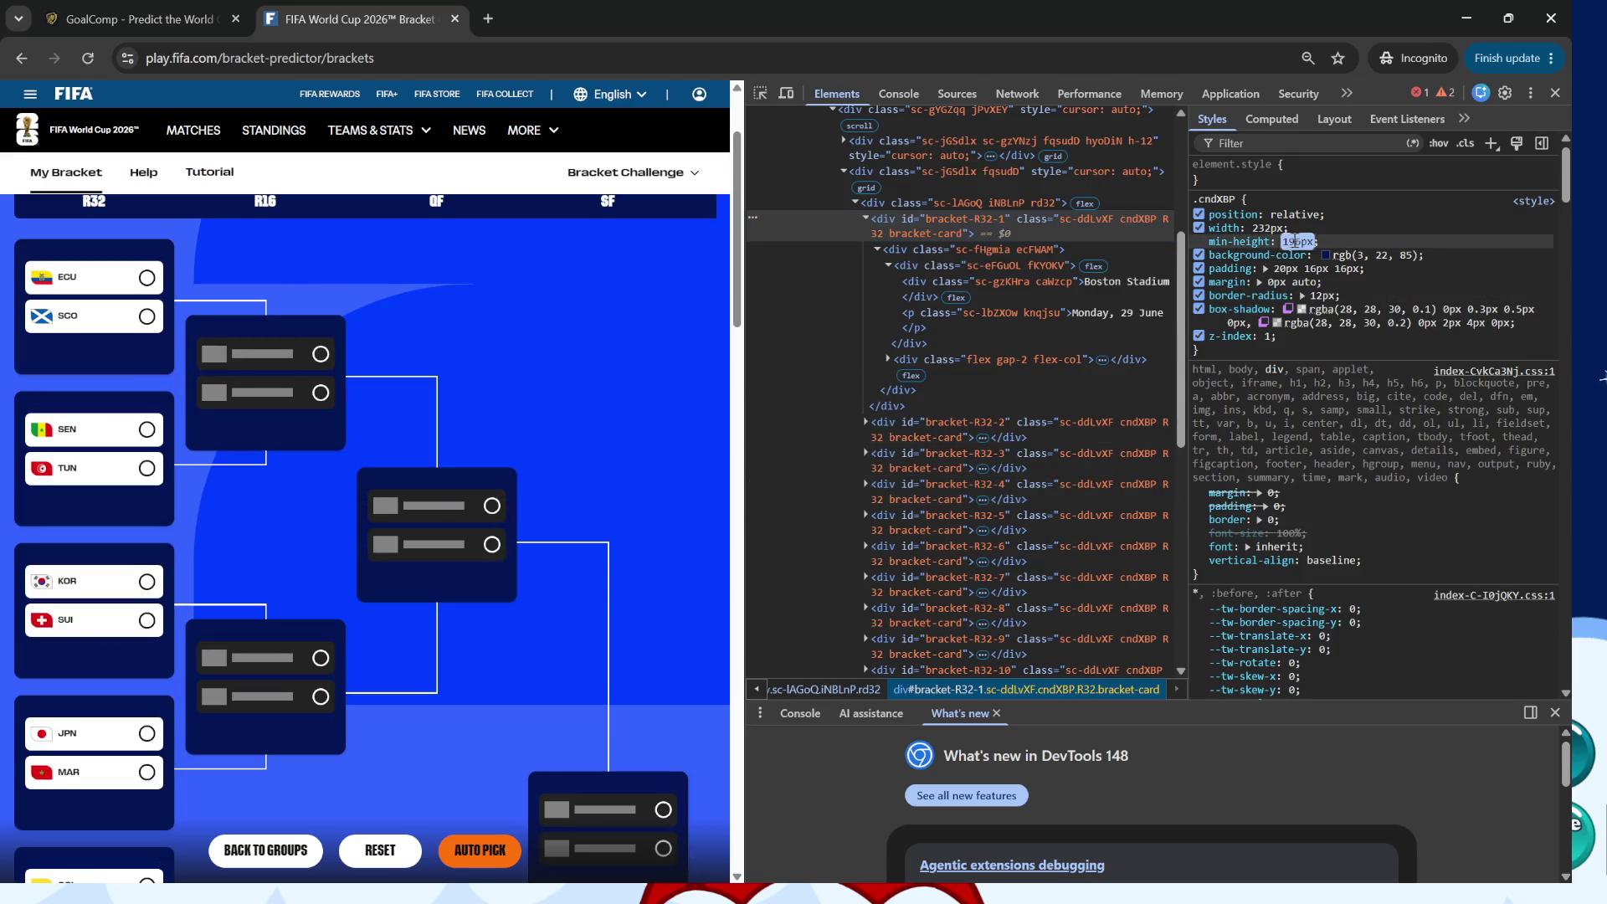
{"action": "key", "text": "shift+Down"}
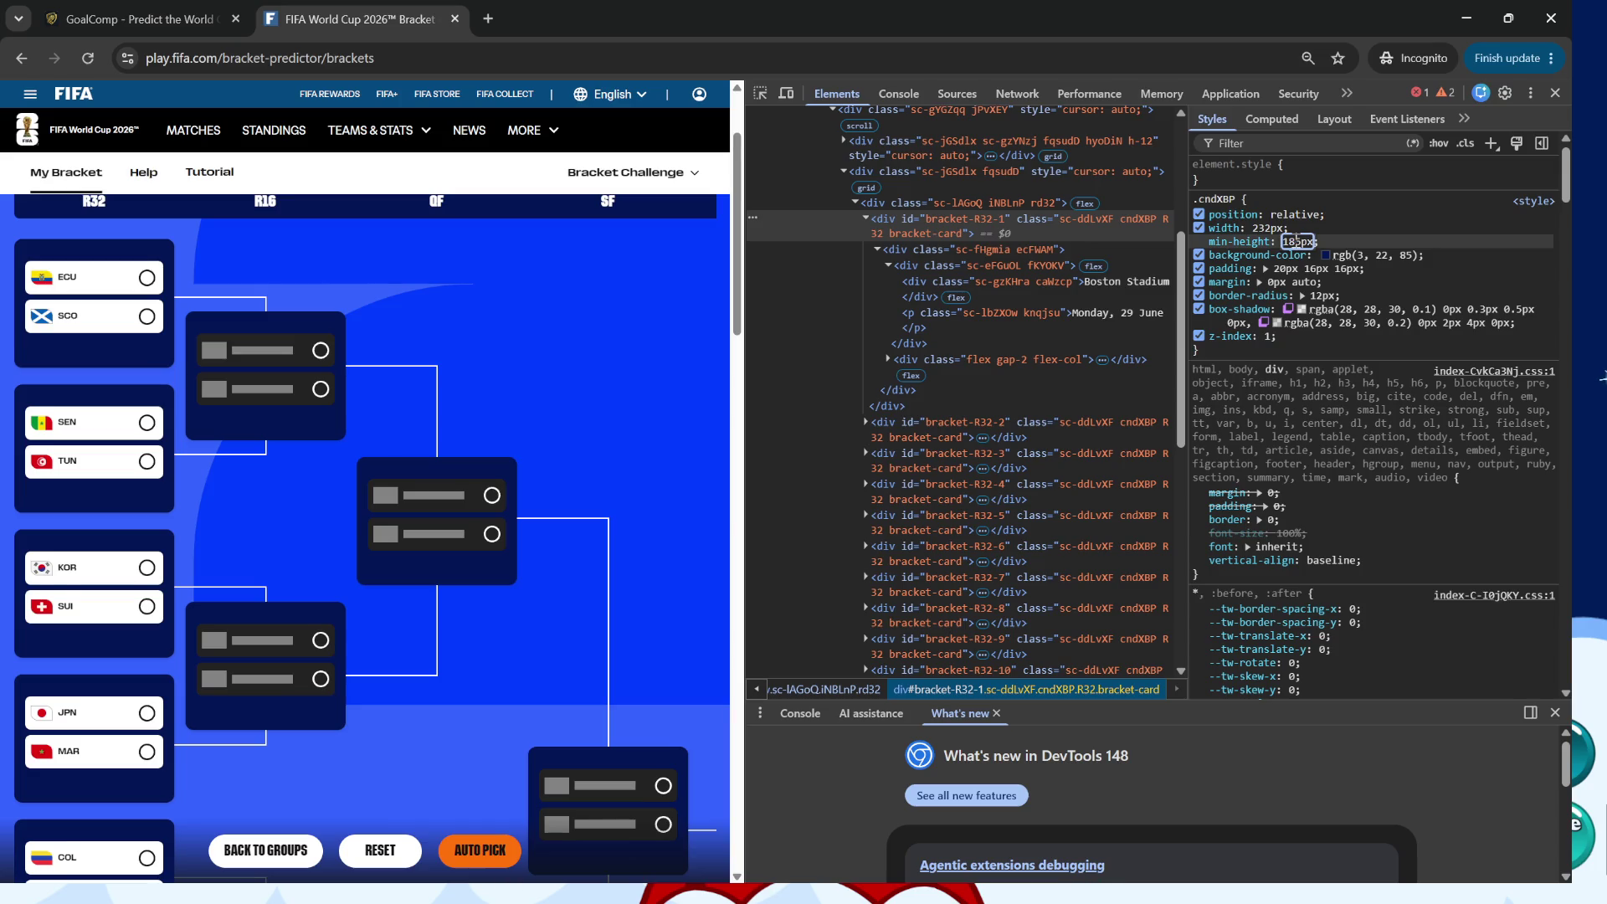
{"action": "key", "text": "shift+Down"}
{"action": "key", "text": "shift+Down"}
{"action": "key", "text": "shift+Down"}
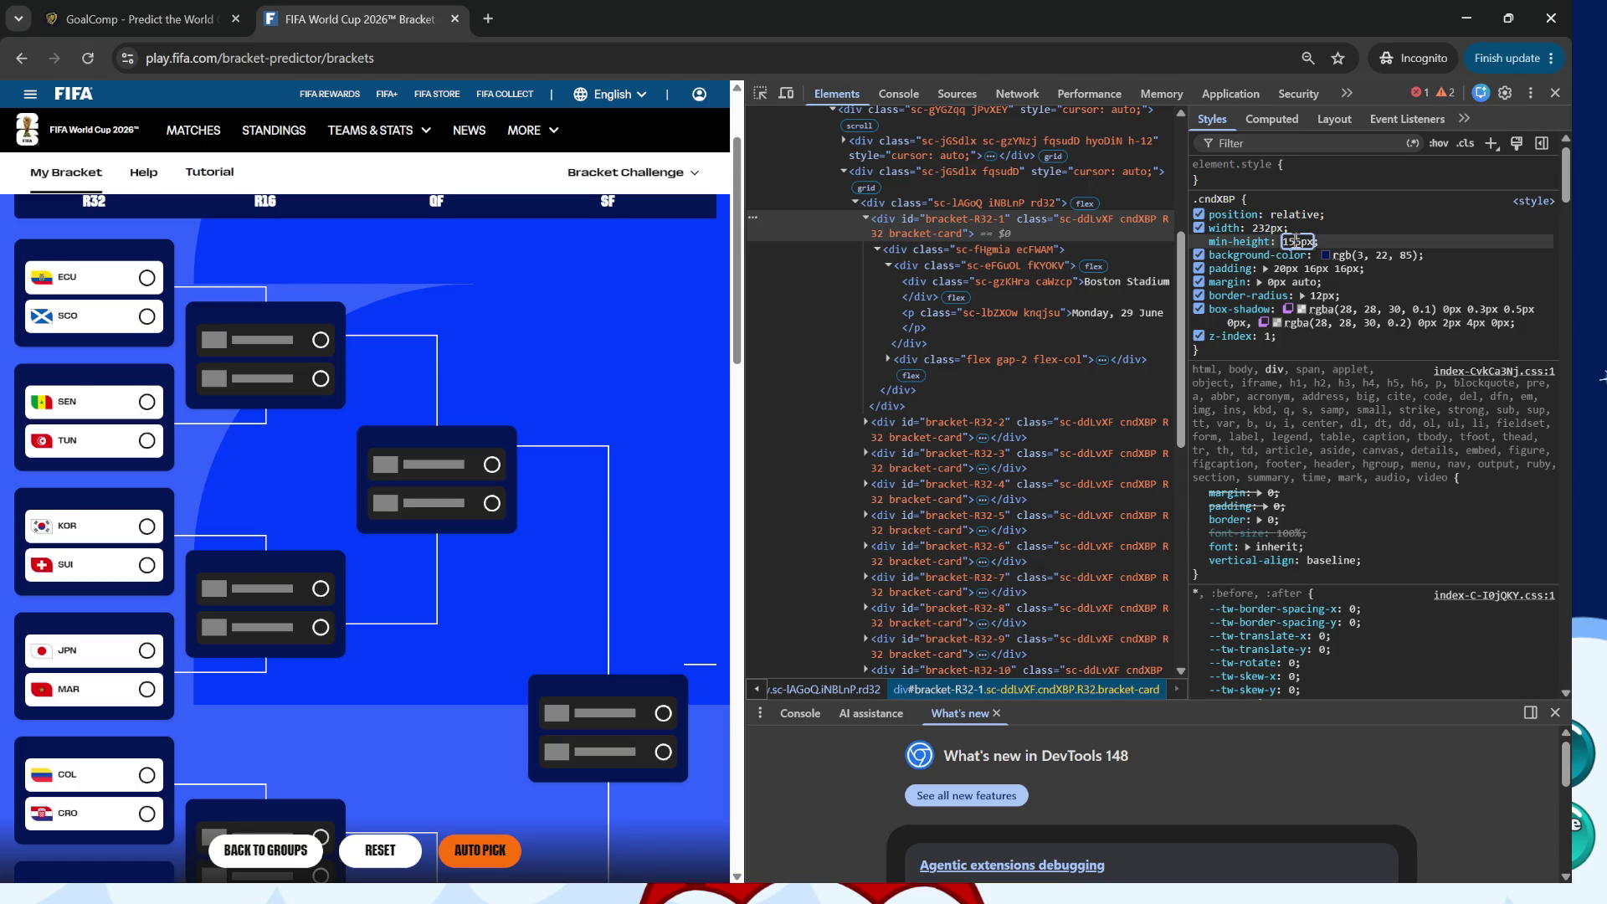
{"action": "key", "text": "Up"}
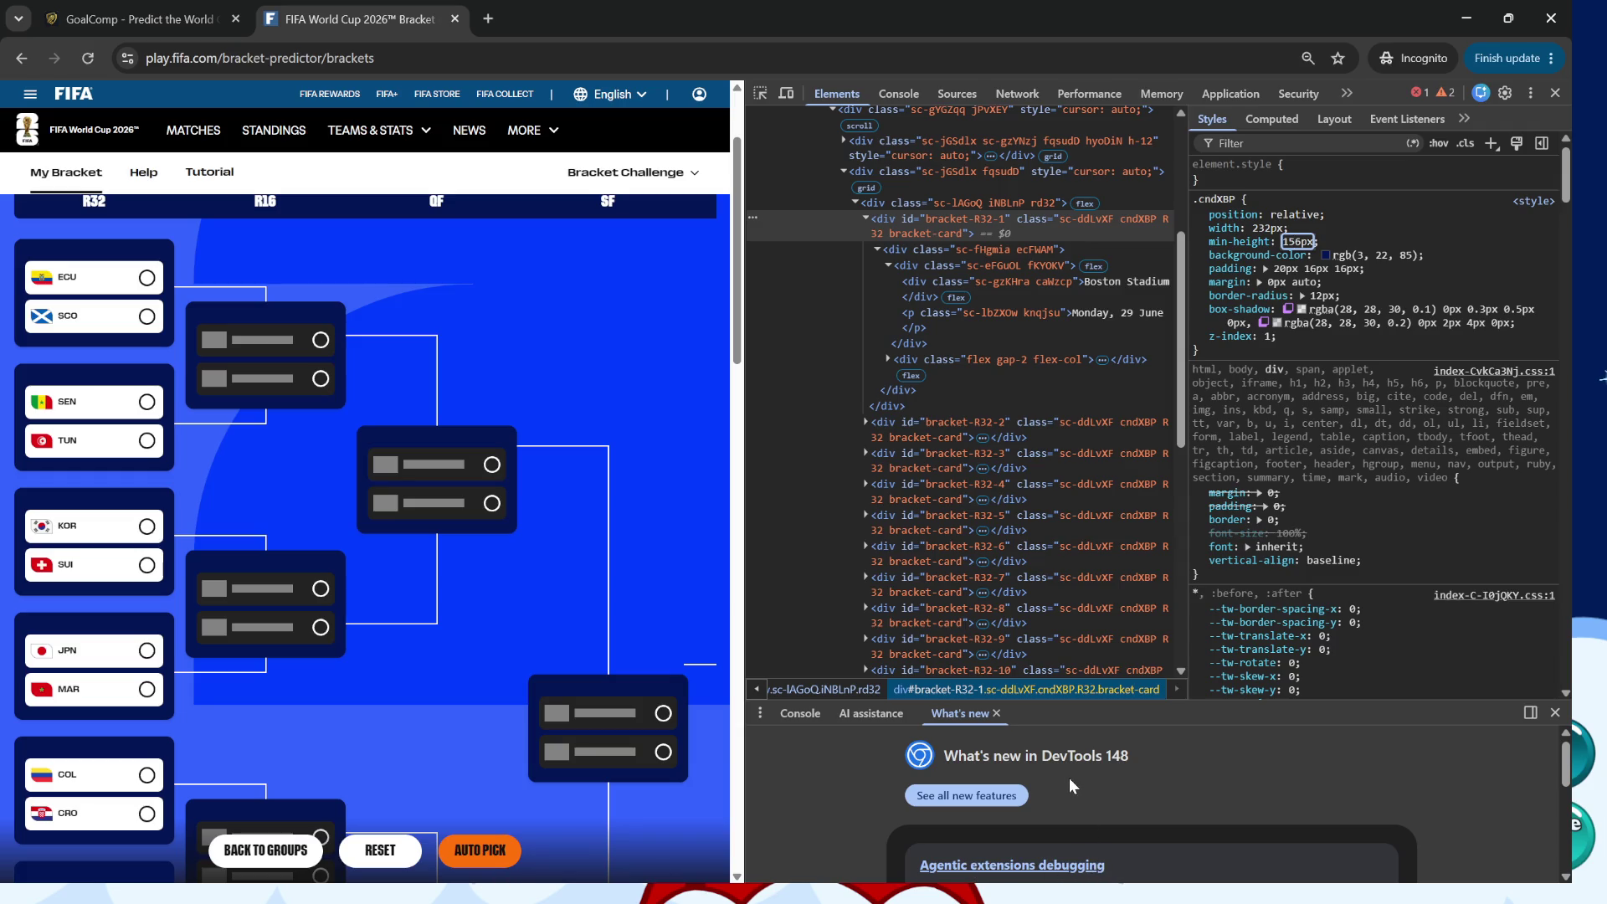
{"action": "key", "text": "alt+Tab"}
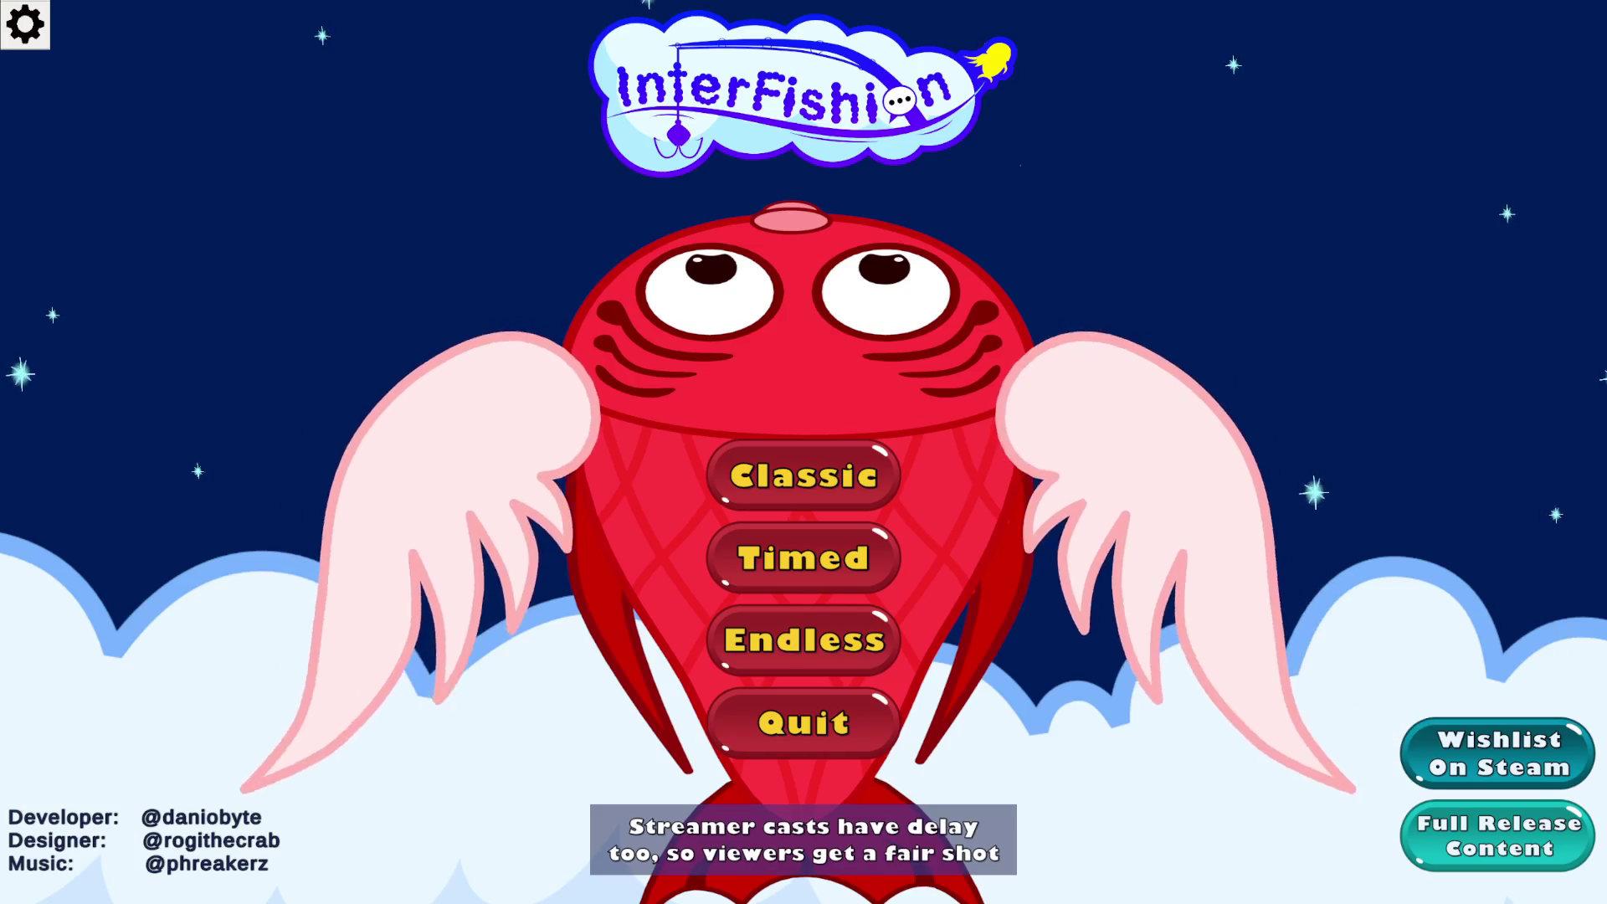